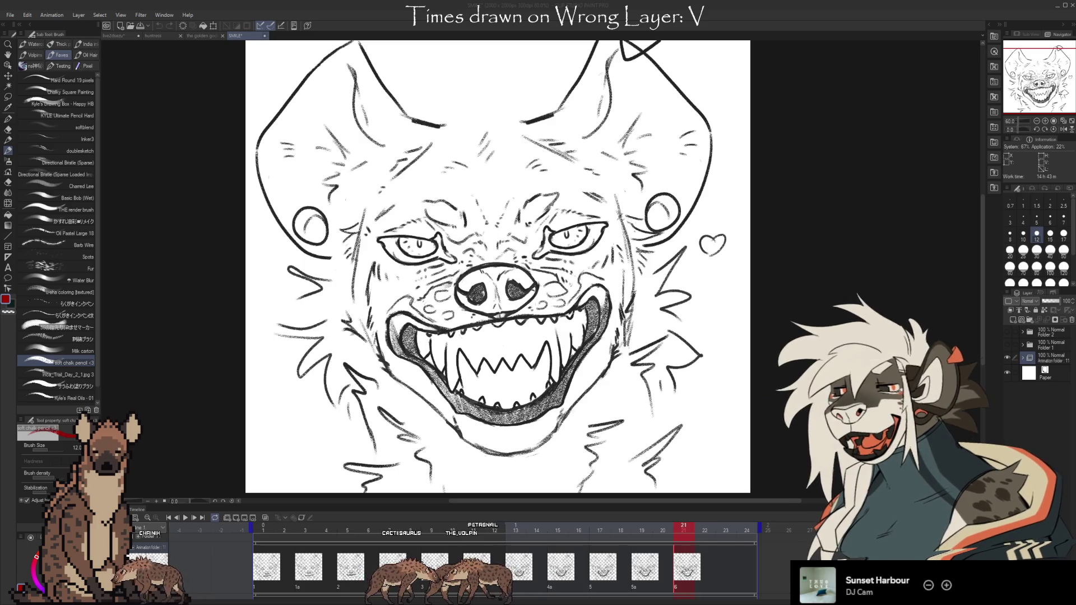
# Step: Close the SMILE hyena-grin document and bring the live2dsezu Anubis sketch forward, zoomed out slightly
pyautogui.click(264, 35)
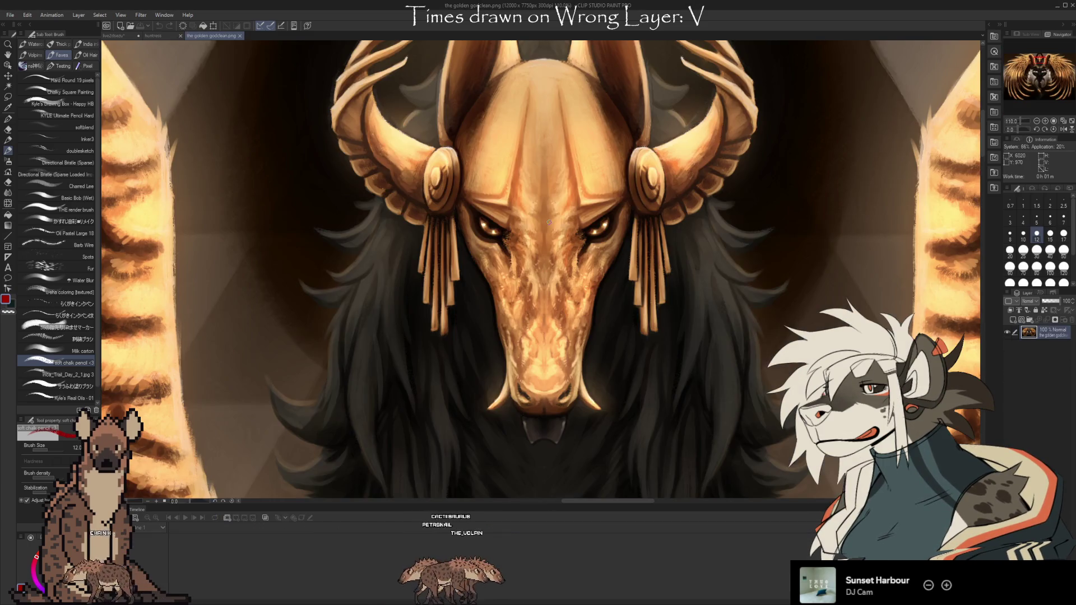
pyautogui.click(122, 35)
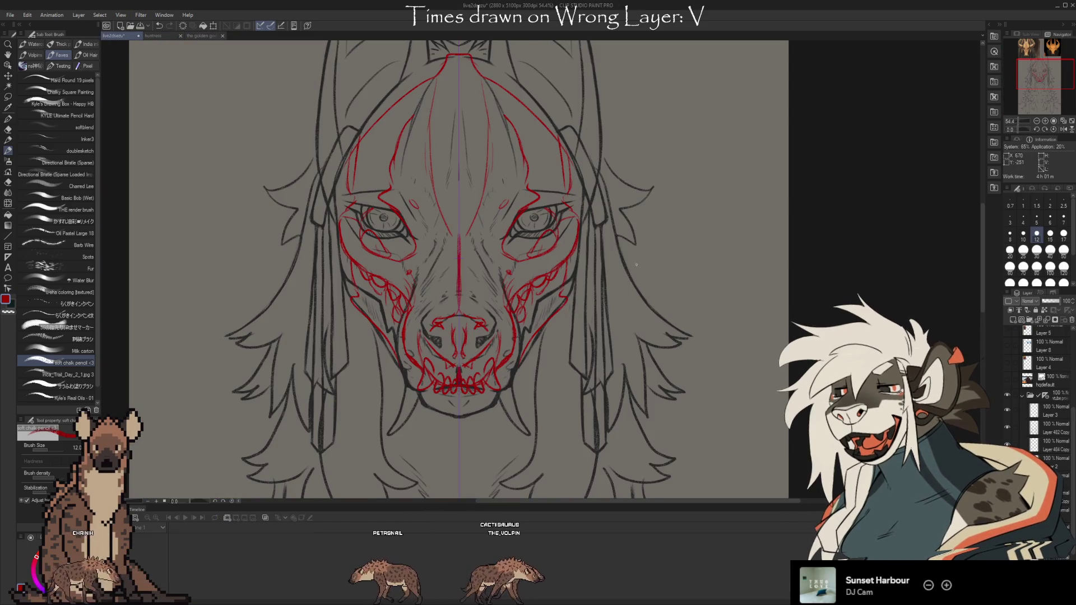
pyautogui.scroll(-1, 617, 261)
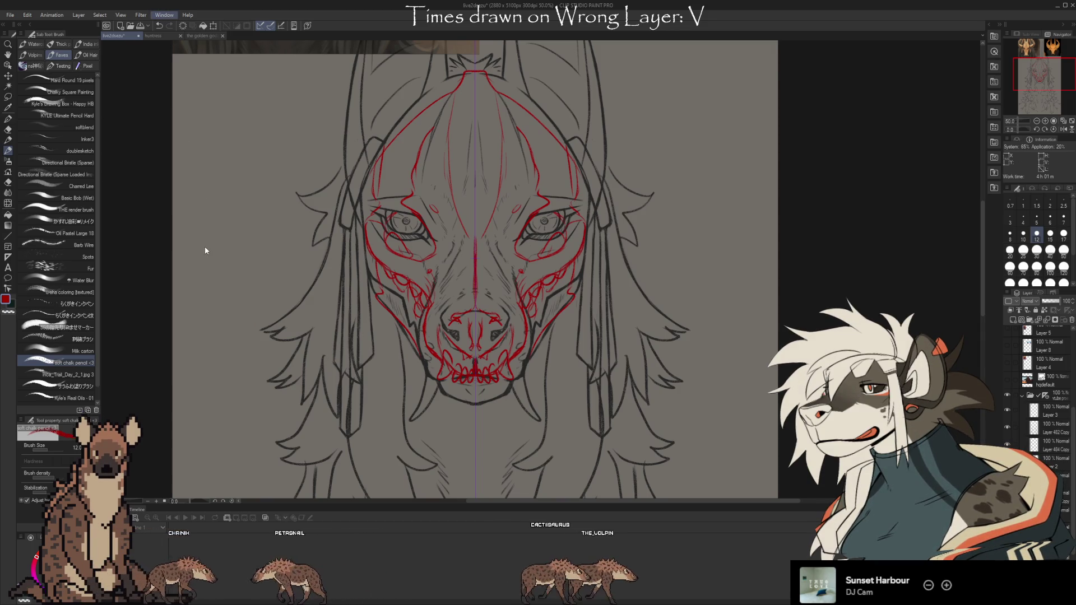
# Step: Hide the Timeline and the red rough layer, panning and zooming to frame the reference images
pyautogui.hotkey('alt', 'w')
pyautogui.moveTo(791, 539); pyautogui.dragTo(784, 482)
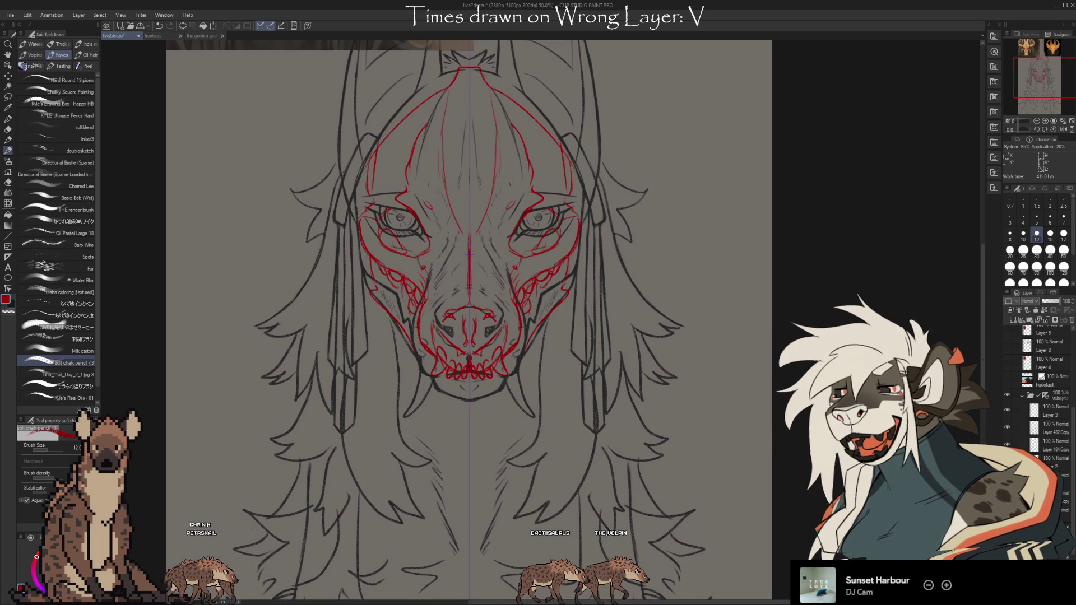
pyautogui.press('Delete')
pyautogui.scroll(-4, 493, 539)
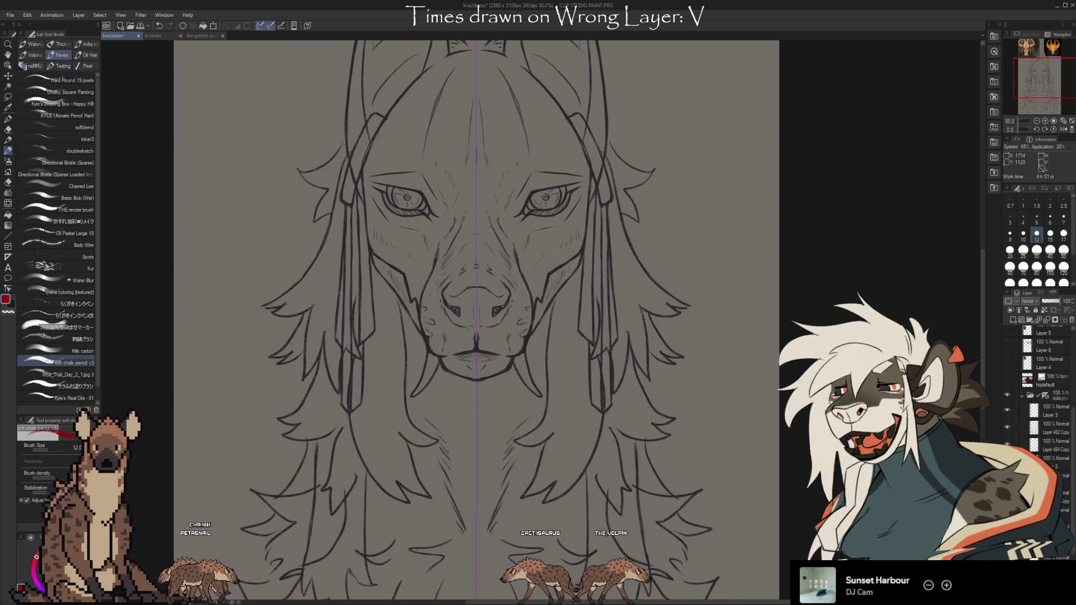
pyautogui.scroll(1, 493, 539)
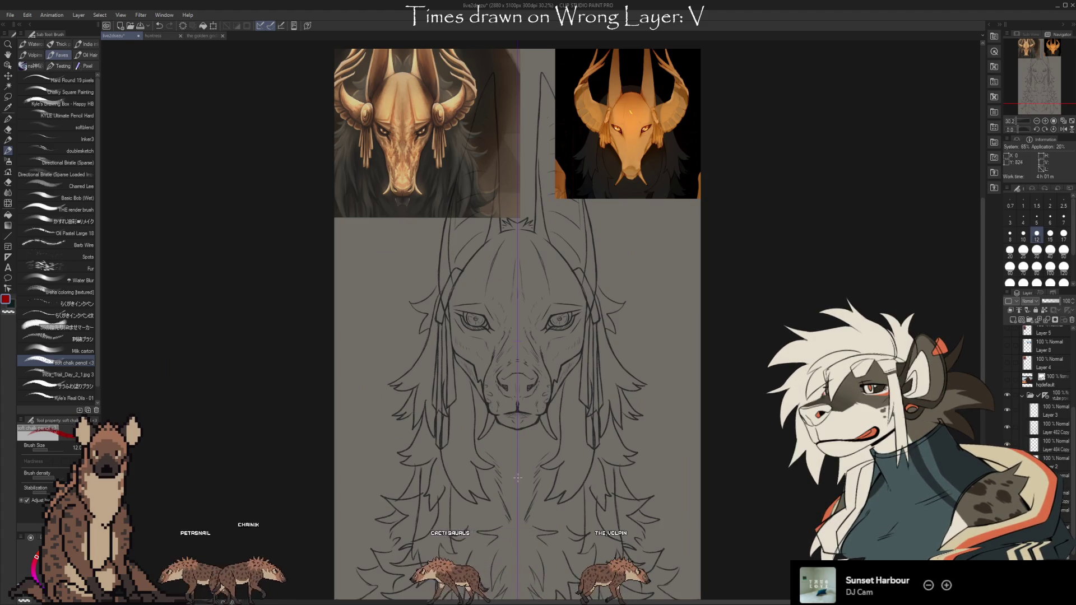
# Step: Zoom and pan to the upper face, then pick the Rectangle selection sub-tool
pyautogui.scroll(1, 704, 474)
pyautogui.scroll(-1, 704, 474)
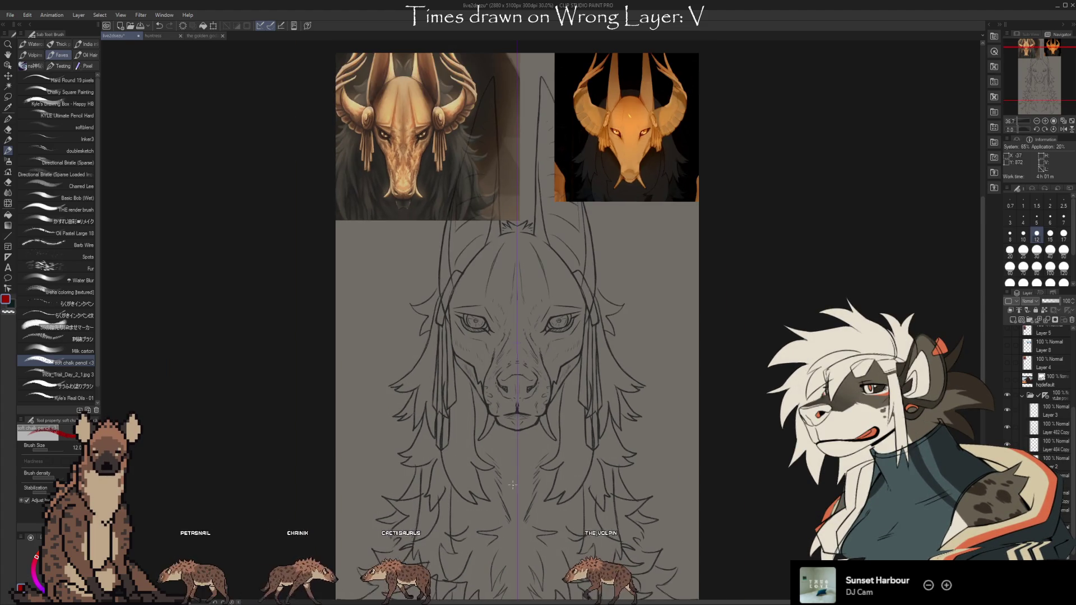
pyautogui.scroll(-1, 716, 488)
pyautogui.scroll(1, 716, 487)
pyautogui.scroll(-1, 711, 492)
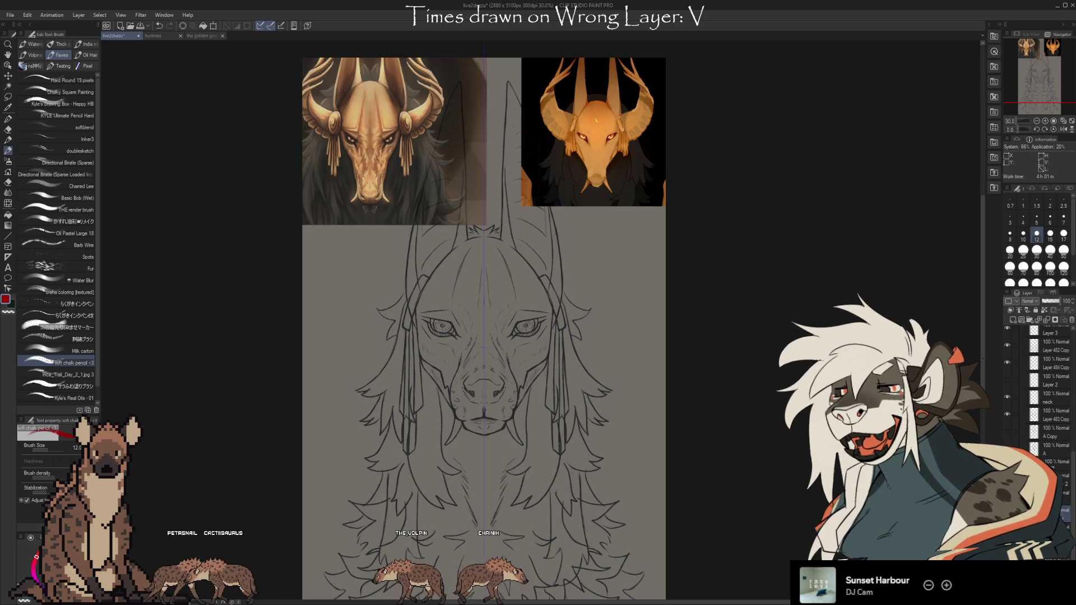
pyautogui.scroll(1, 1042, 392)
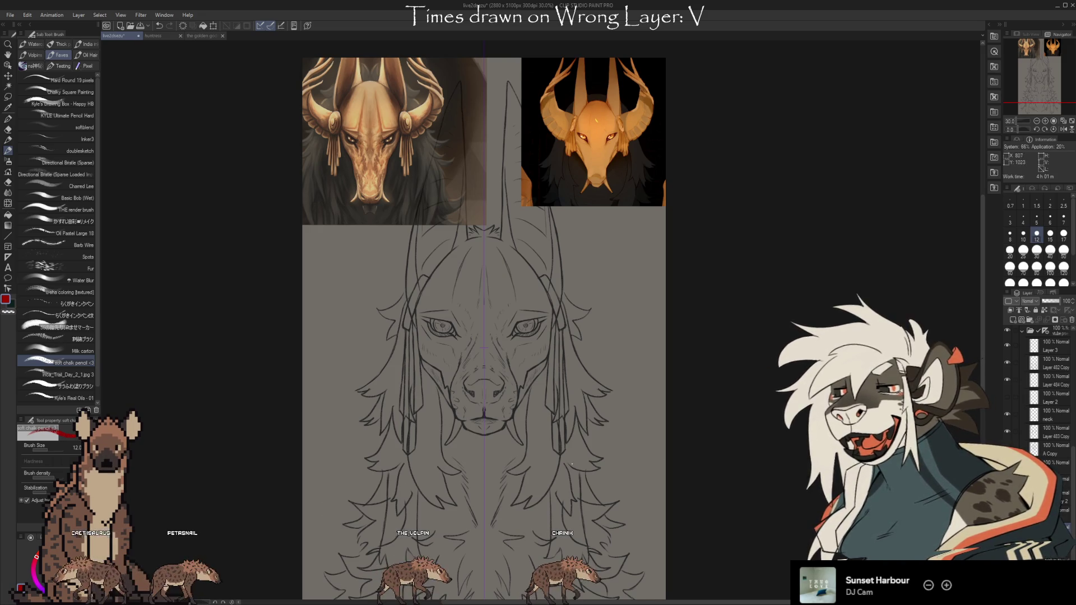
pyautogui.scroll(4, 423, 268)
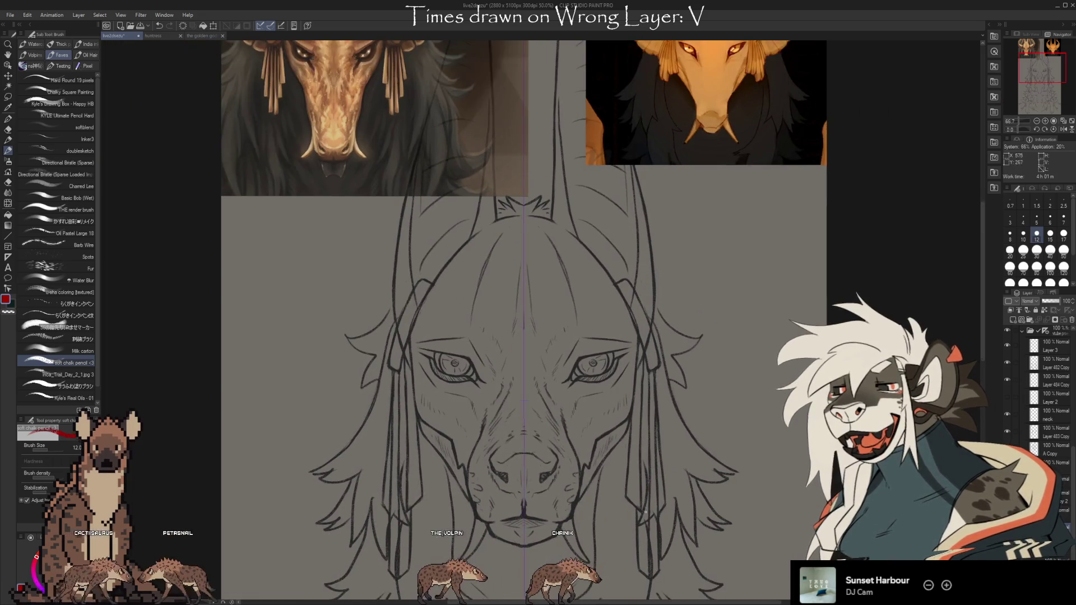
pyautogui.moveTo(644, 511); pyautogui.dragTo(598, 478)
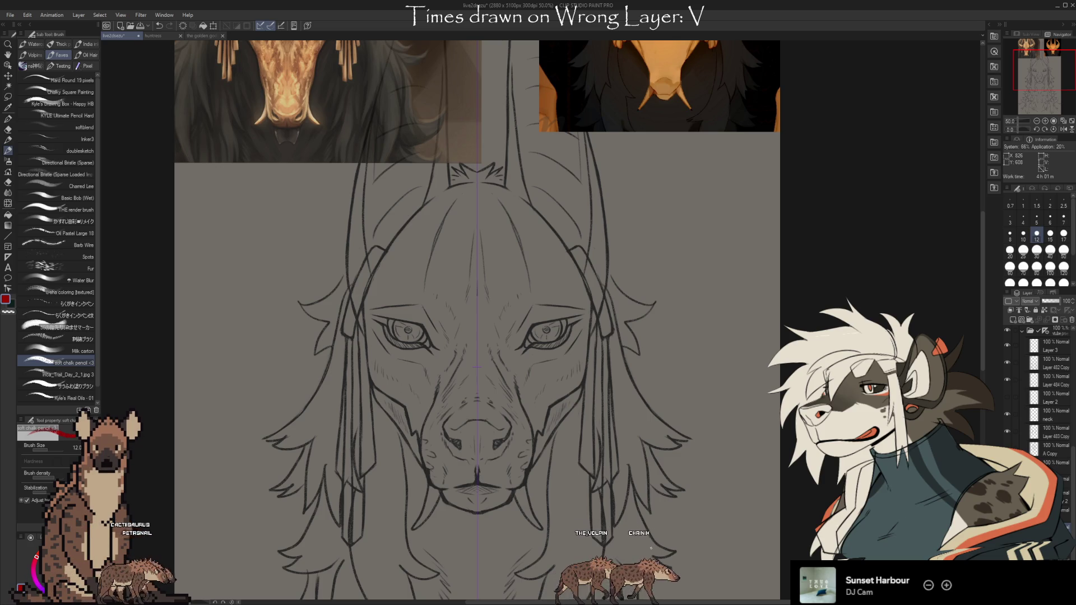
pyautogui.click(8, 97)
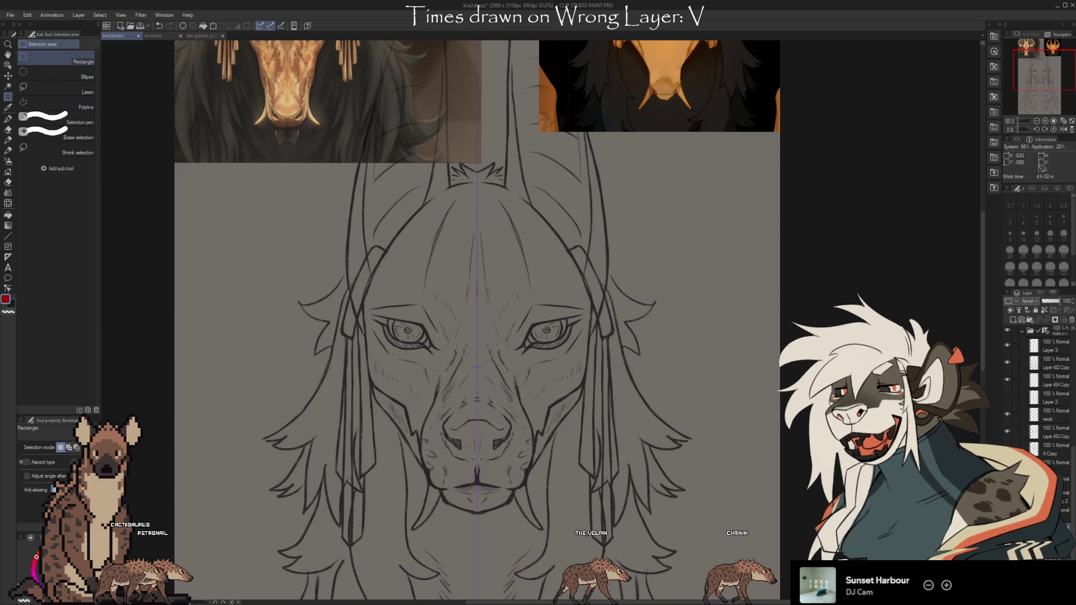
# Step: Rectangle-select the head, exit Mesh transformation without changes, deselect, and pick Liquify
pyautogui.scroll(-2, 439, 312)
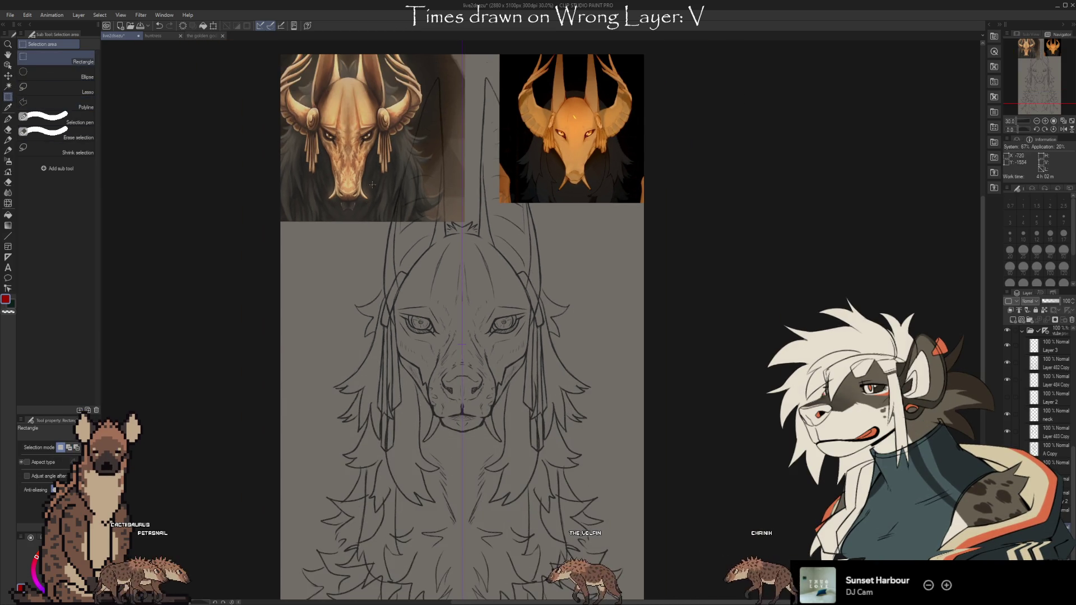
pyautogui.moveTo(346, 62)
pyautogui.mouseDown()
pyautogui.moveTo(523, 324)
pyautogui.moveTo(556, 420)
pyautogui.moveTo(595, 432)
pyautogui.mouseUp()
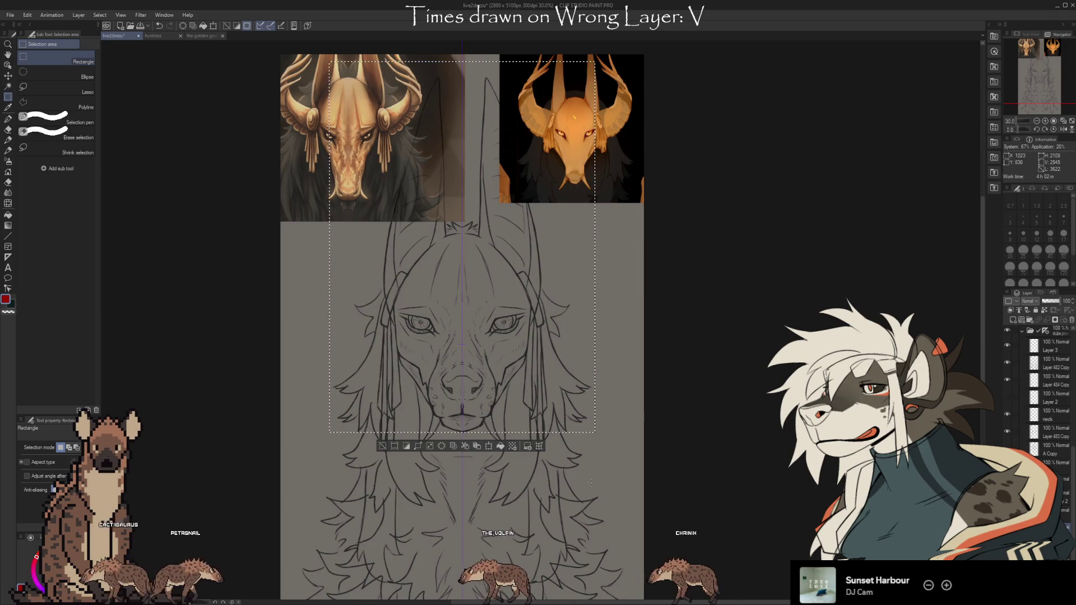
pyautogui.click(538, 446)
pyautogui.scroll(3, 490, 316)
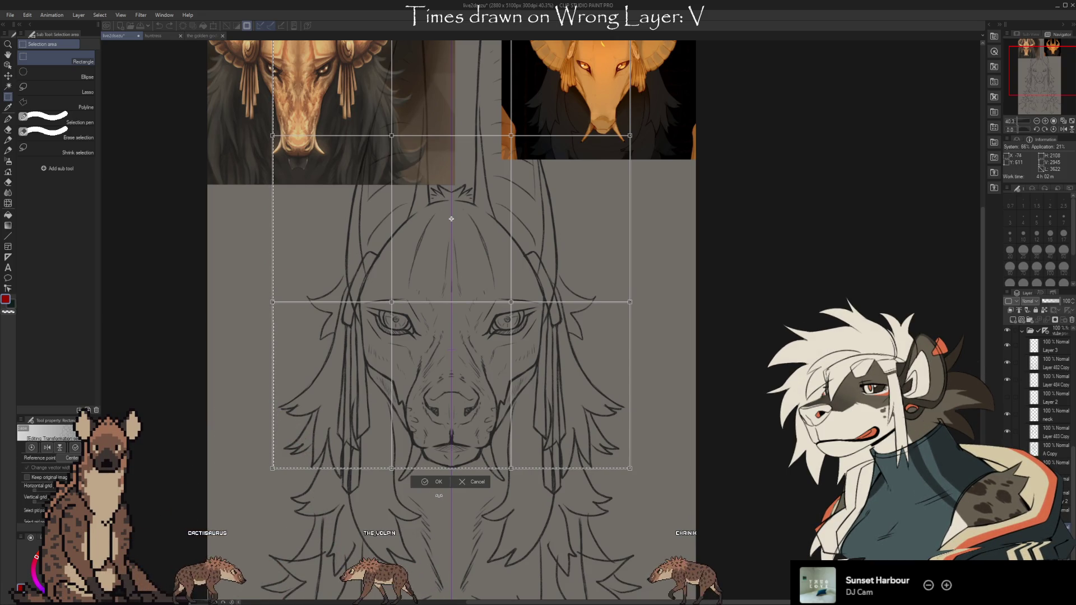
pyautogui.click(469, 482)
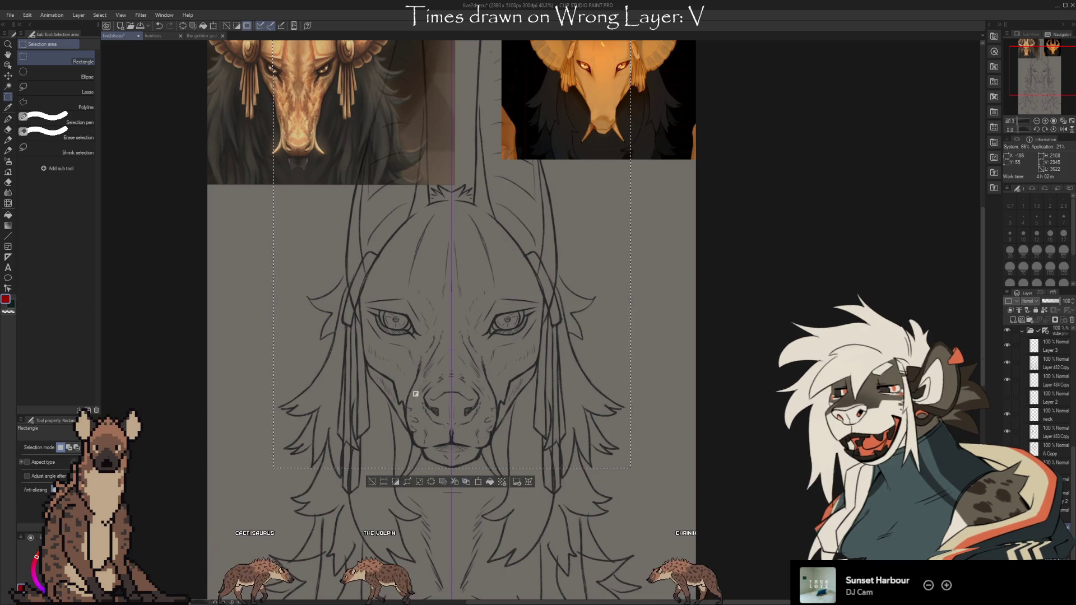
pyautogui.hotkey('ctrl', 'd')
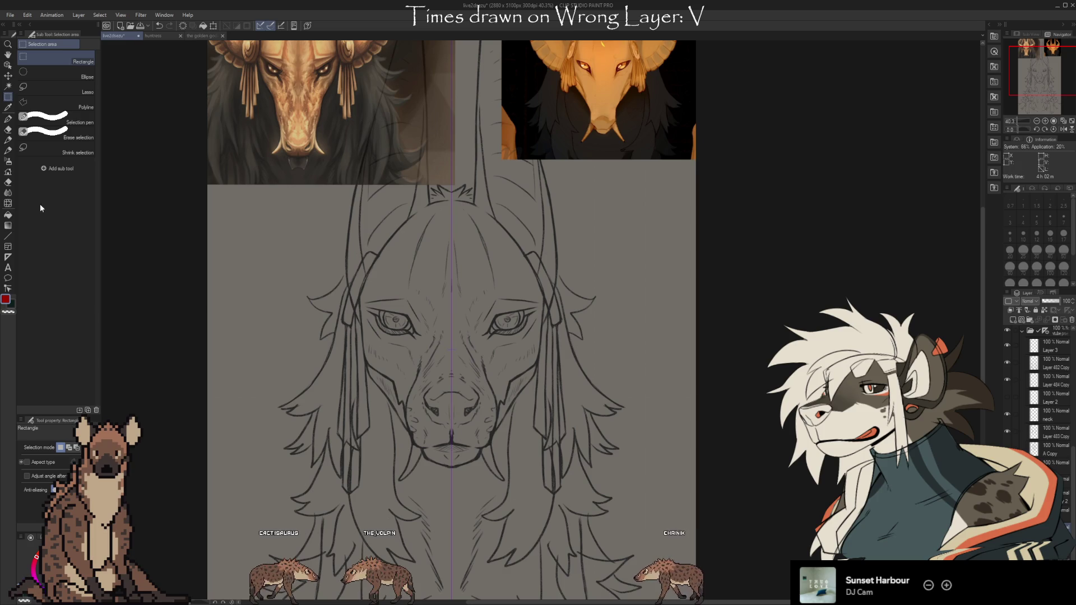
pyautogui.click(8, 204)
# Step: Raise the Liquify brush size to 1200 and hide the two golden reference images
pyautogui.press(']')
pyautogui.press(']')
pyautogui.press(']')
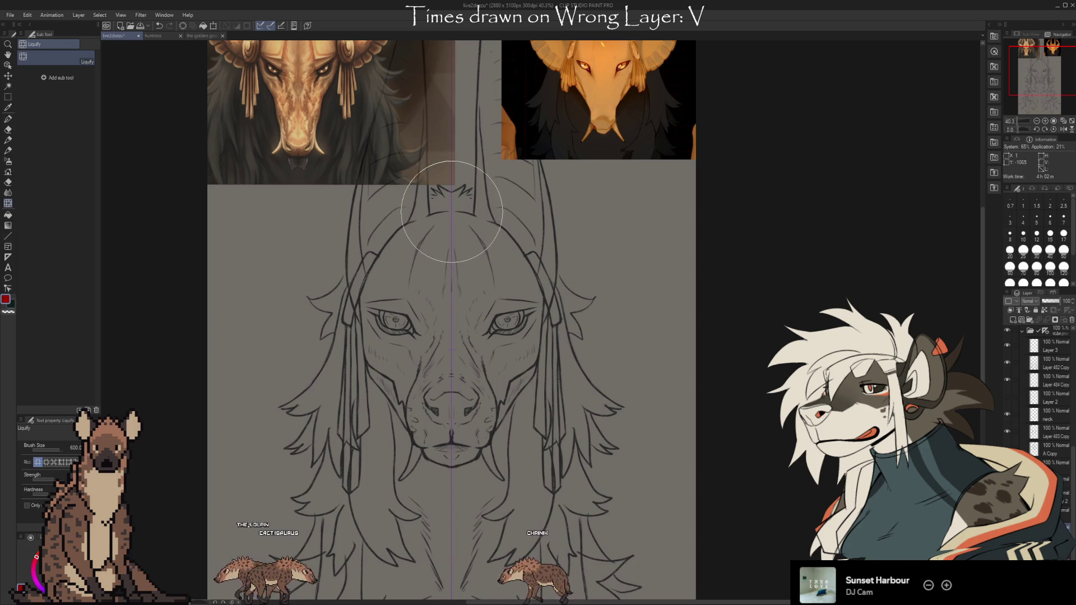
pyautogui.press(']')
pyautogui.press(']')
pyautogui.press(']')
pyautogui.press(']')
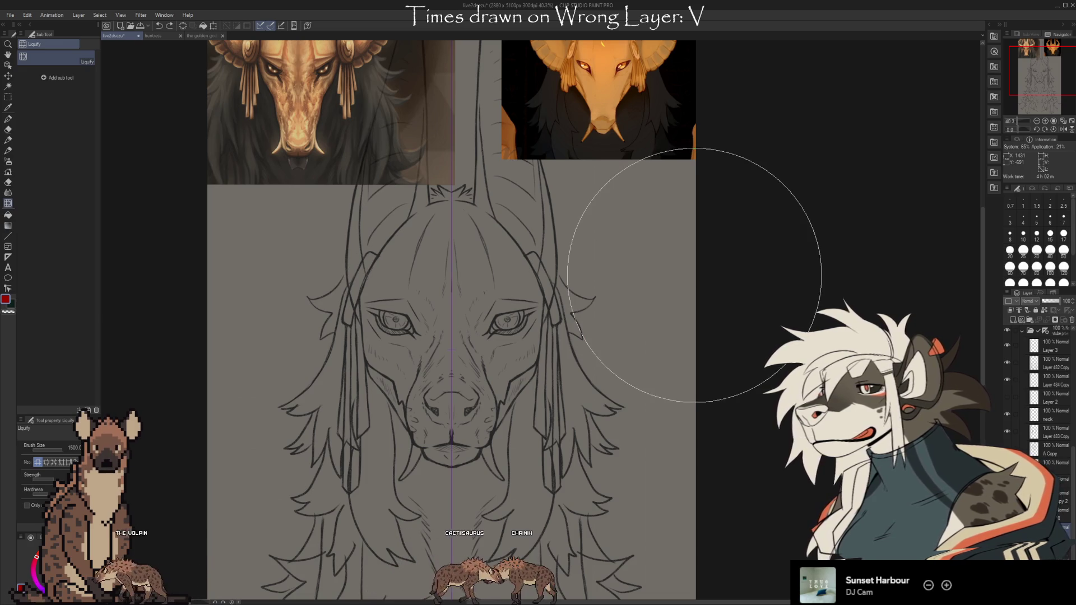
pyautogui.scroll(-1, 690, 280)
pyautogui.scroll(-5, 1015, 384)
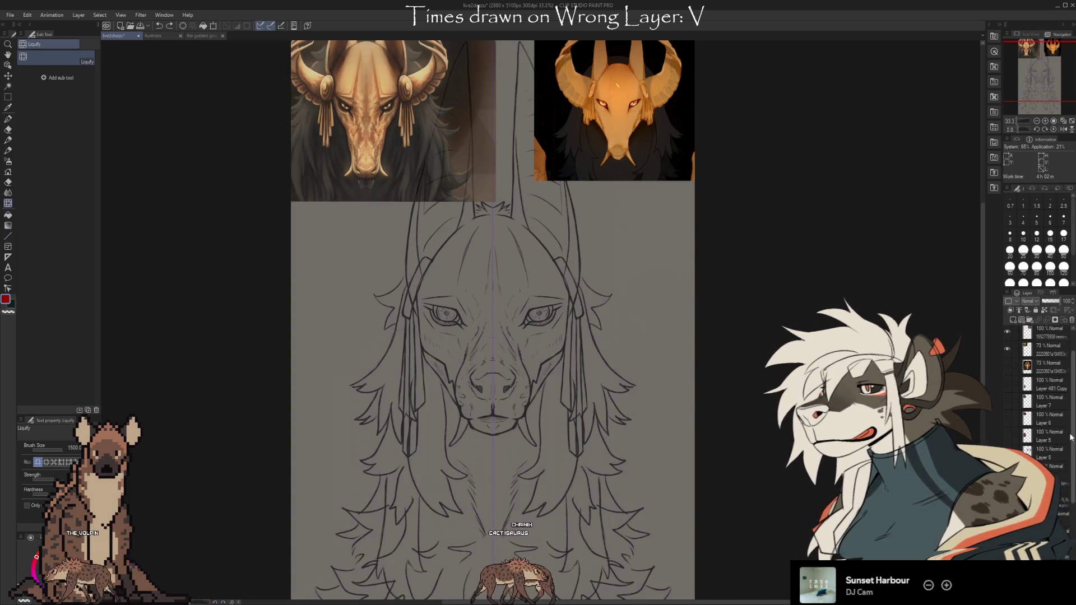
pyautogui.click(1007, 388)
pyautogui.scroll(5, 1015, 392)
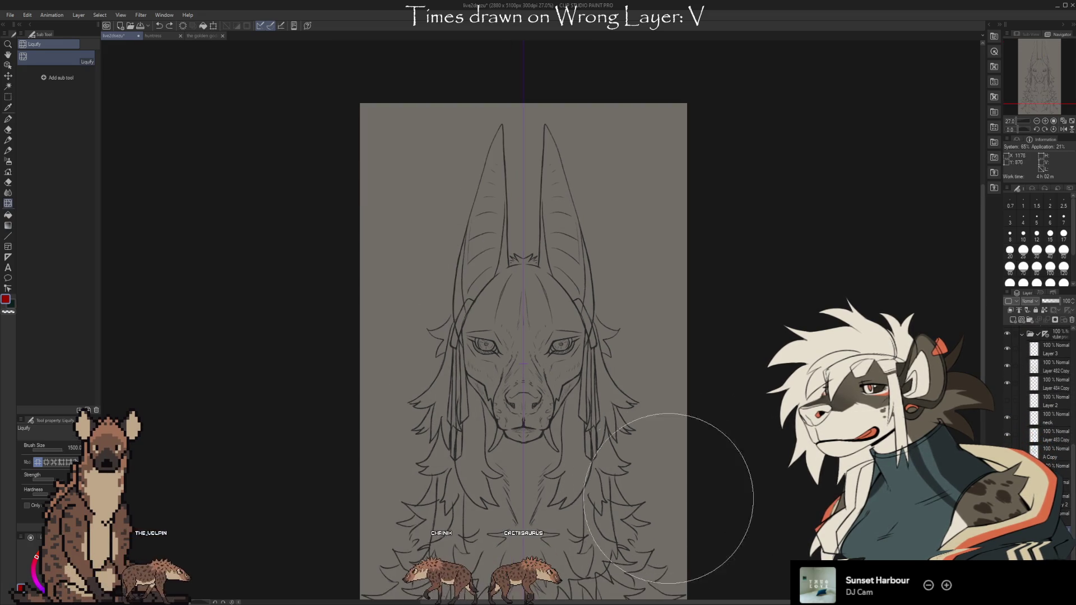
# Step: Toggle the head lineart layer off and on twice to compare it against the mane
pyautogui.moveTo(749, 533); pyautogui.dragTo(684, 481)
pyautogui.moveTo(627, 436)
pyautogui.mouseDown()
pyautogui.moveTo(728, 466)
pyautogui.moveTo(737, 432)
pyautogui.moveTo(721, 507)
pyautogui.mouseUp()
pyautogui.click(1007, 366)
pyautogui.click(1007, 365)
pyautogui.click(1007, 365)
pyautogui.click(1007, 366)
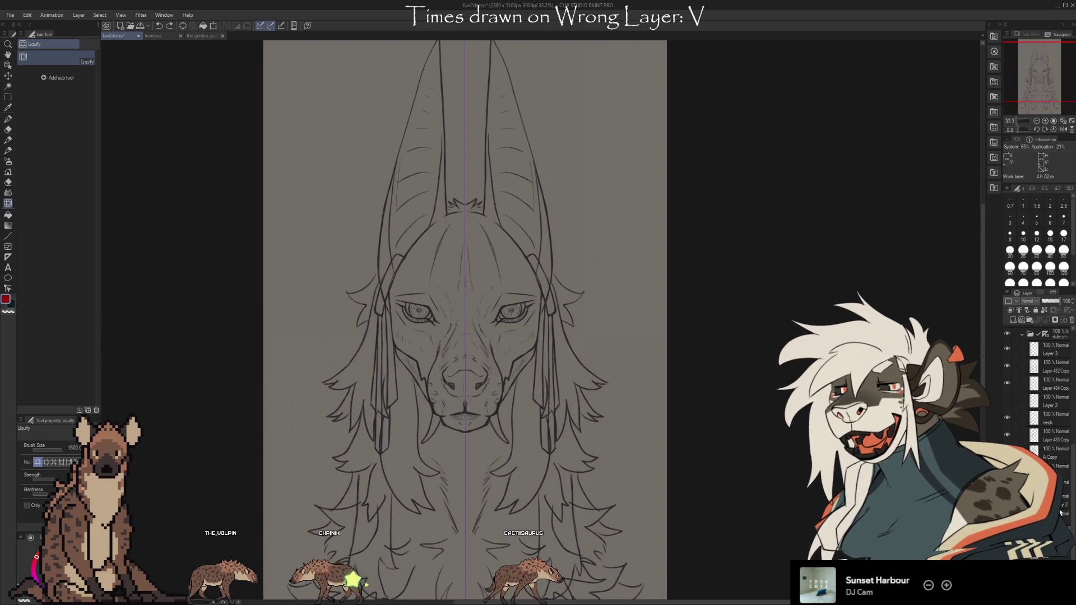
pyautogui.scroll(2, 1041, 392)
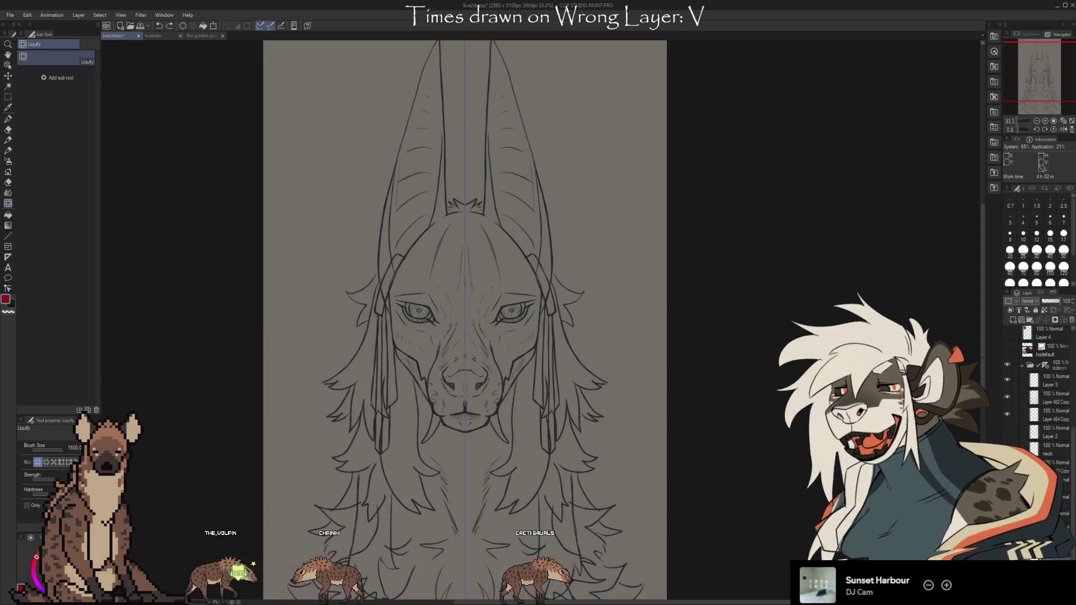
# Step: Hide the mane lineart, delete Layer 3, and make the mane and blush layers visible
pyautogui.click(1006, 397)
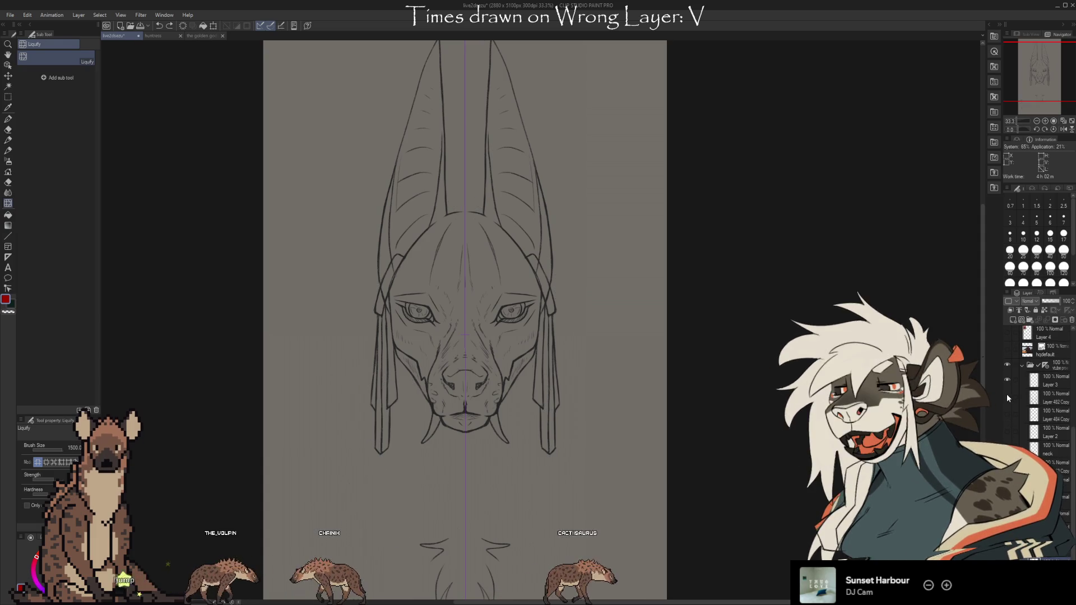
pyautogui.click(1007, 379)
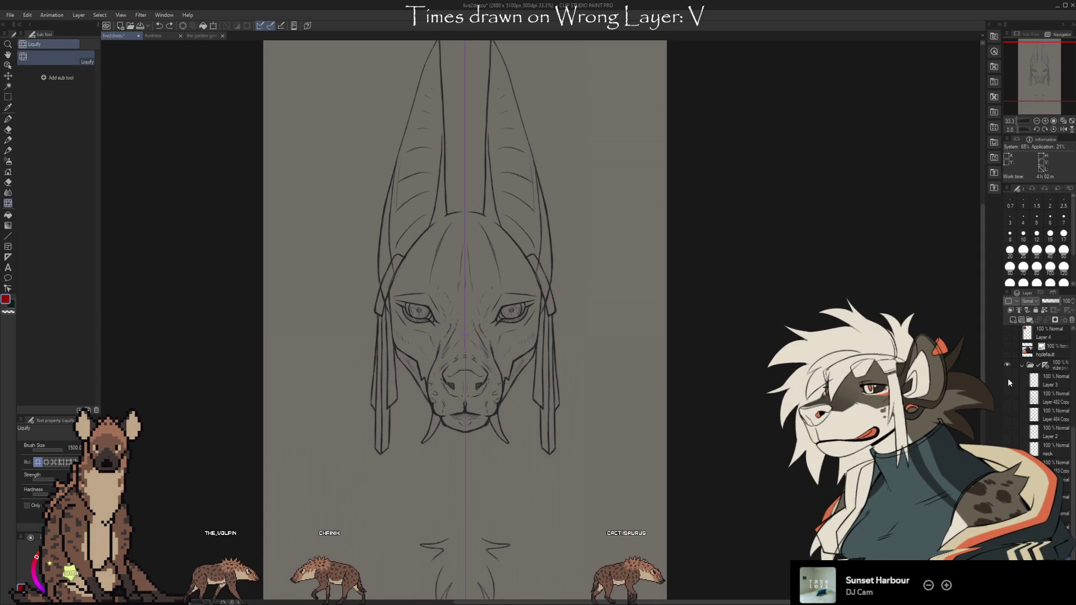
pyautogui.scroll(-3, 783, 321)
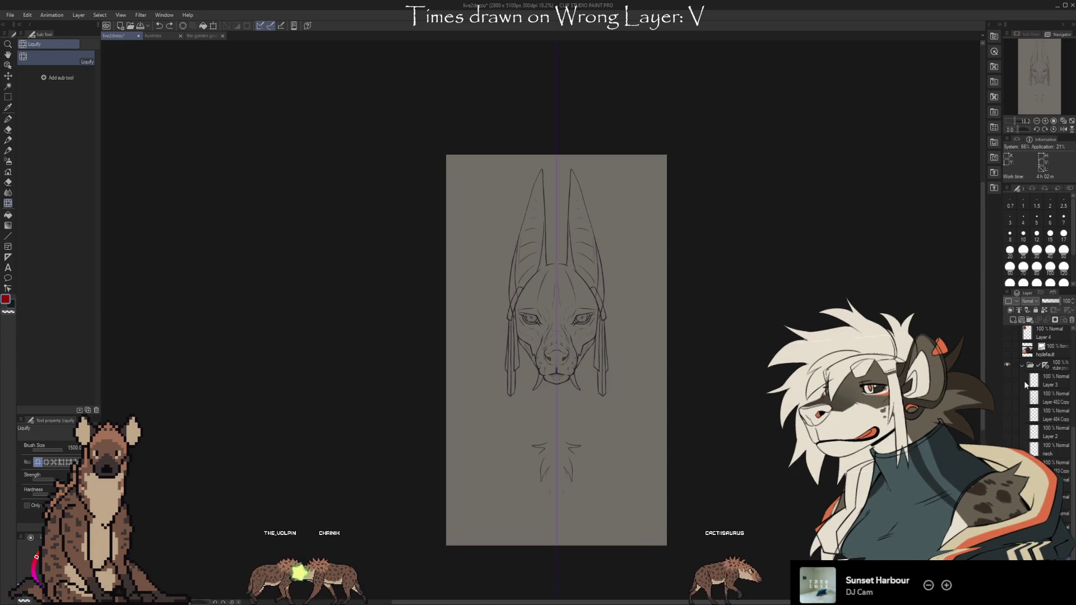
pyautogui.click(1049, 381)
pyautogui.click(1070, 320)
pyautogui.moveTo(1012, 439); pyautogui.dragTo(1010, 386)
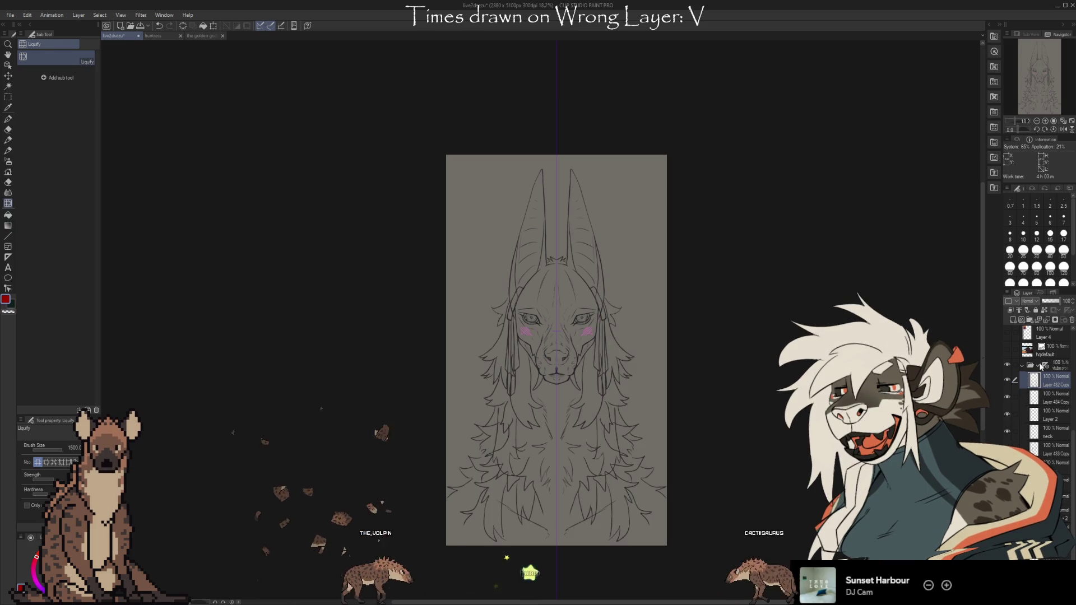
# Step: Tag Layer 482 Copy and Layer 484 Copy red, and Layer 2 yellow
pyautogui.click(1021, 321)
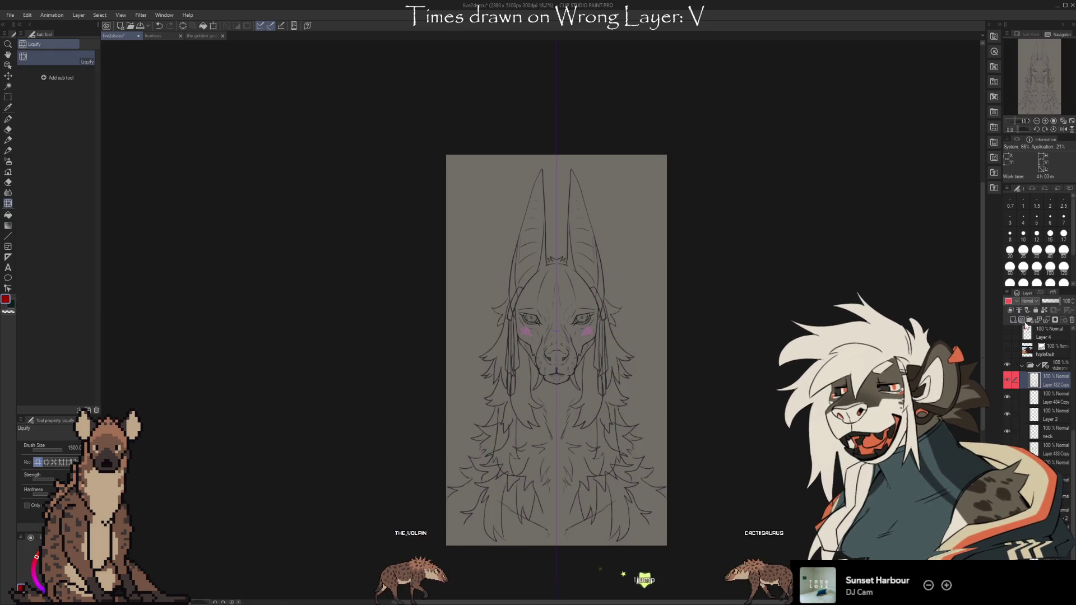
pyautogui.click(1047, 398)
pyautogui.click(1021, 320)
pyautogui.click(1047, 414)
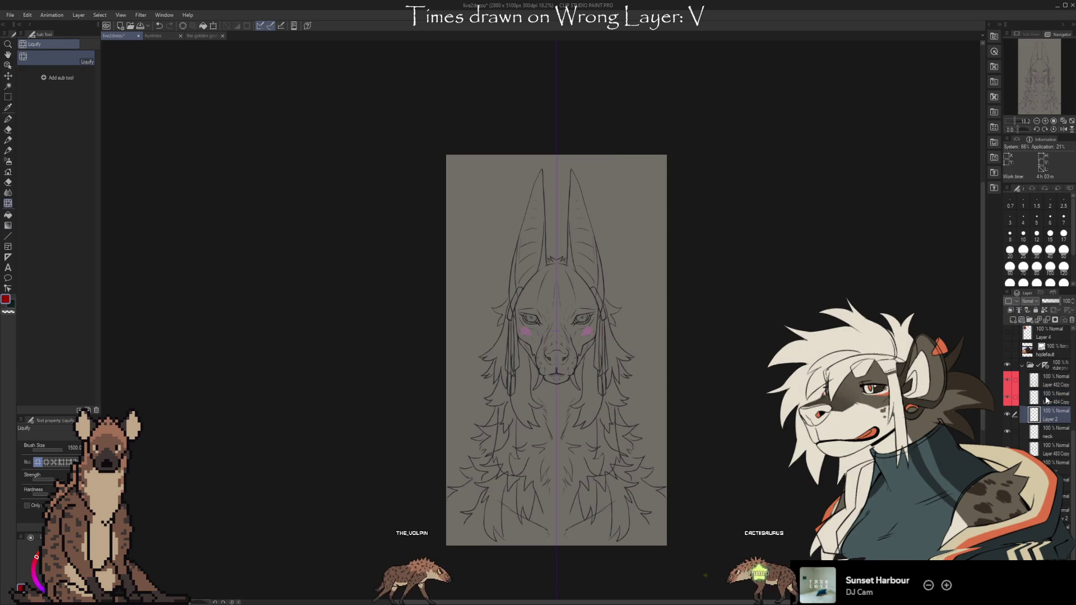
pyautogui.click(1012, 320)
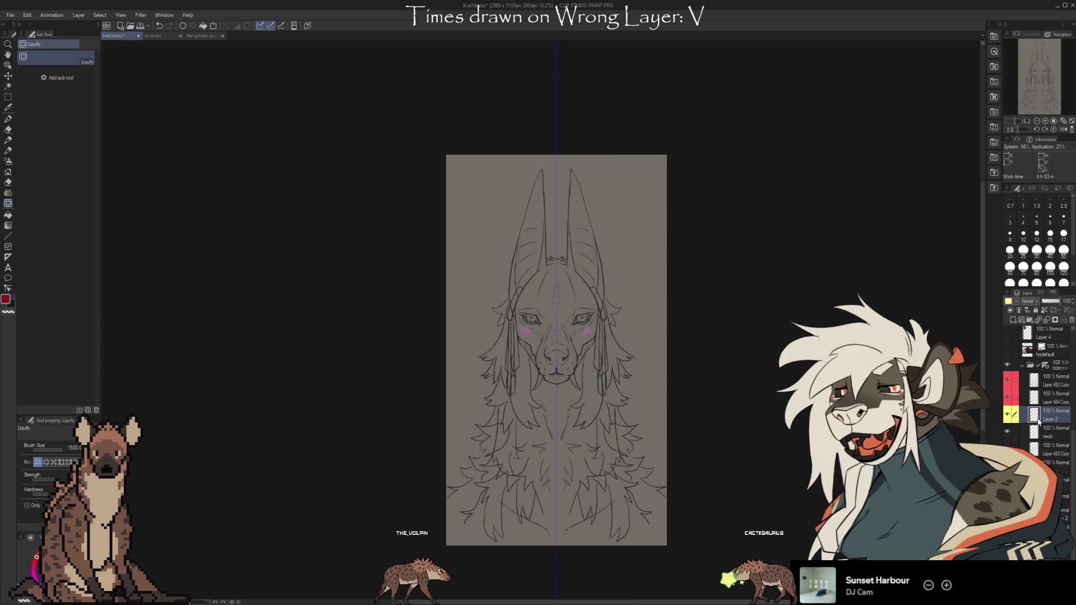
# Step: Tag Layer 483 Copy red, then toggle the neck layer to check which layer holds these lines
pyautogui.hotkey('alt', '[')
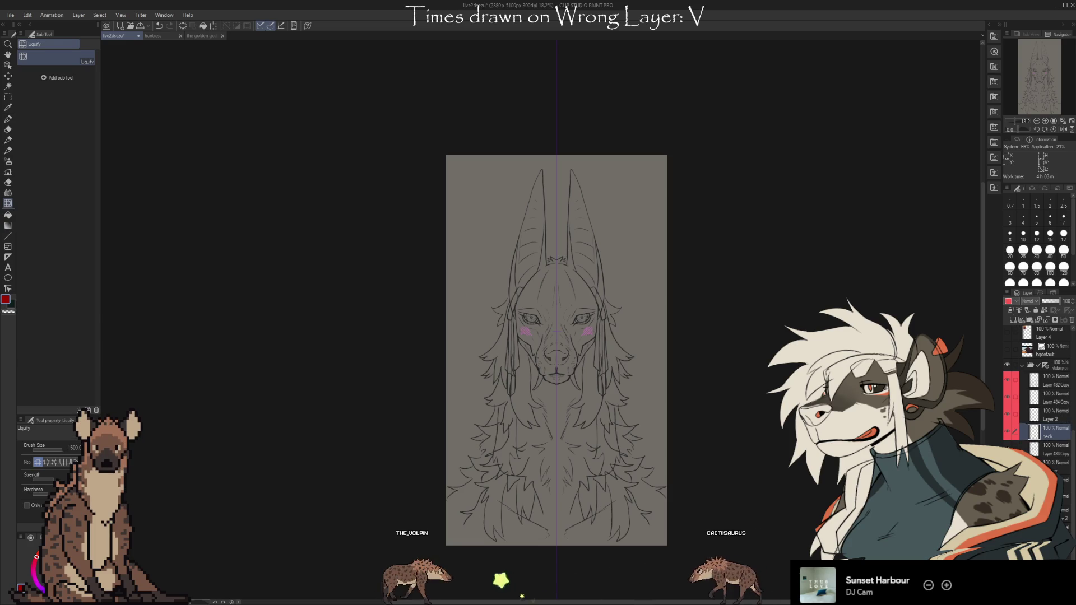
pyautogui.hotkey('alt', '[')
pyautogui.click(1008, 301)
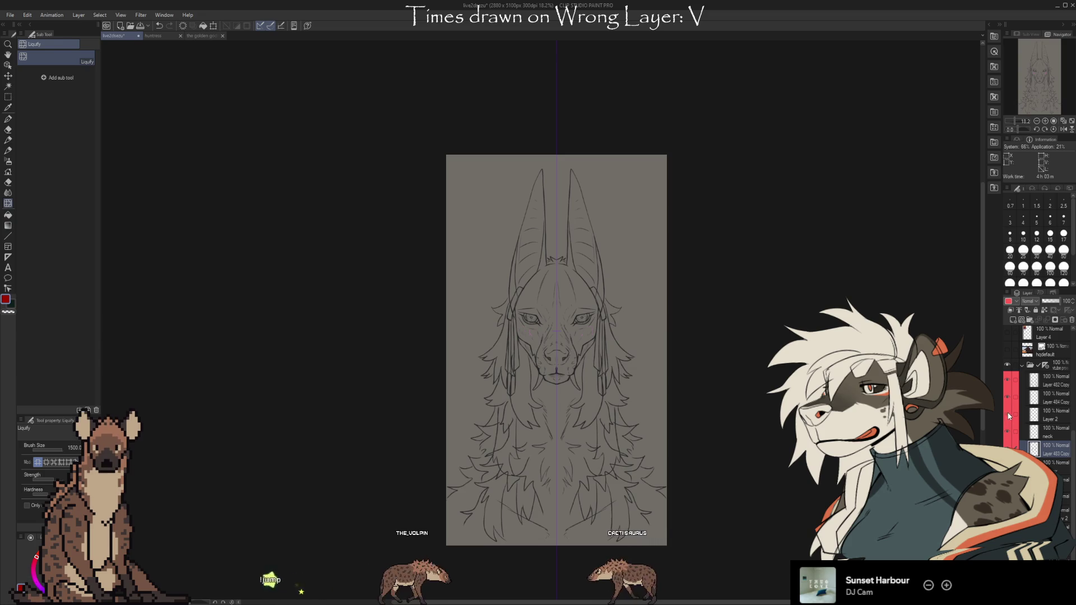
pyautogui.hotkey('alt', ']')
pyautogui.scroll(1, 1065, 344)
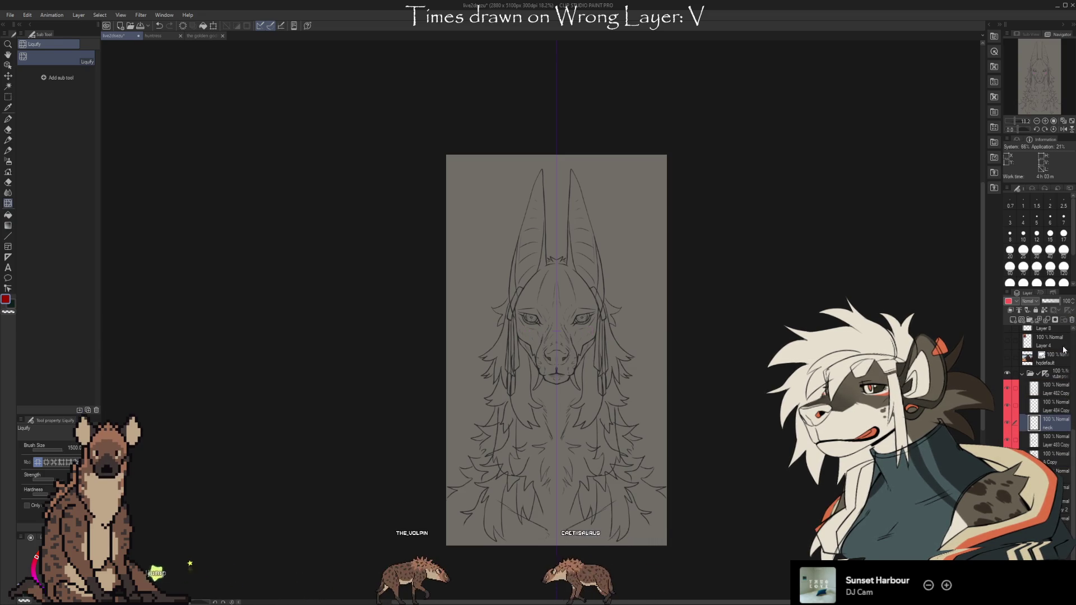
pyautogui.click(1008, 385)
pyautogui.click(1008, 386)
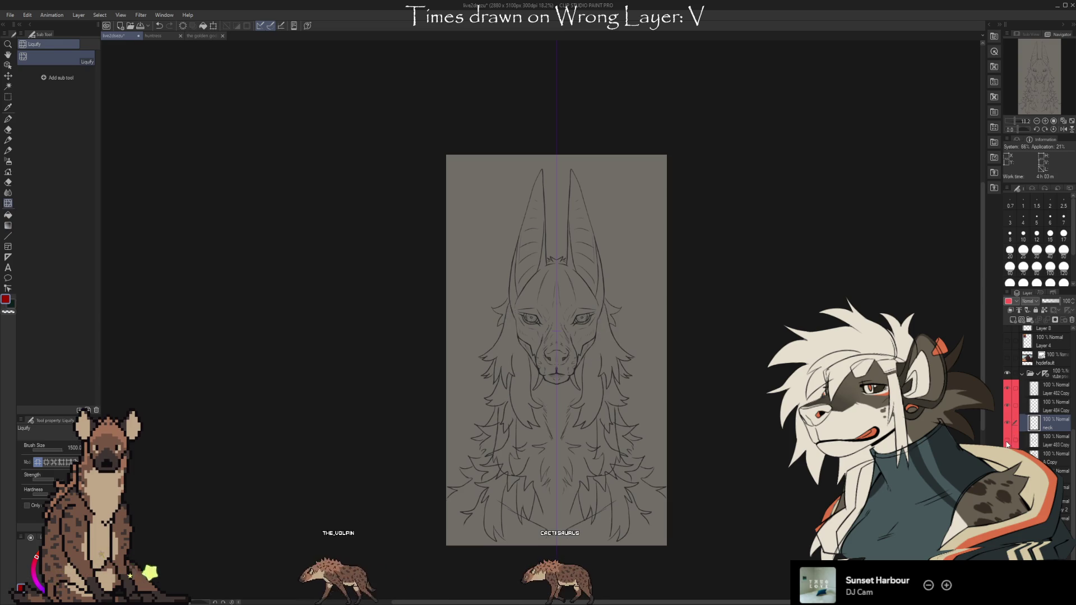
pyautogui.scroll(4, 596, 351)
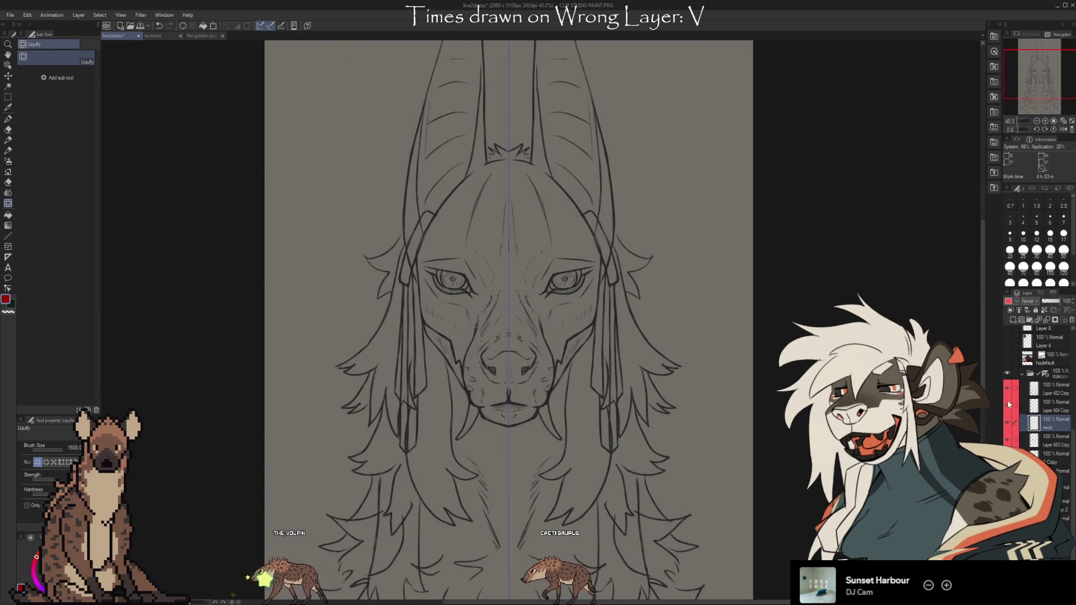
# Step: Hide the flowing mane layer, deselect the neck layer, and undo to bring Layer 8 back
pyautogui.click(1007, 405)
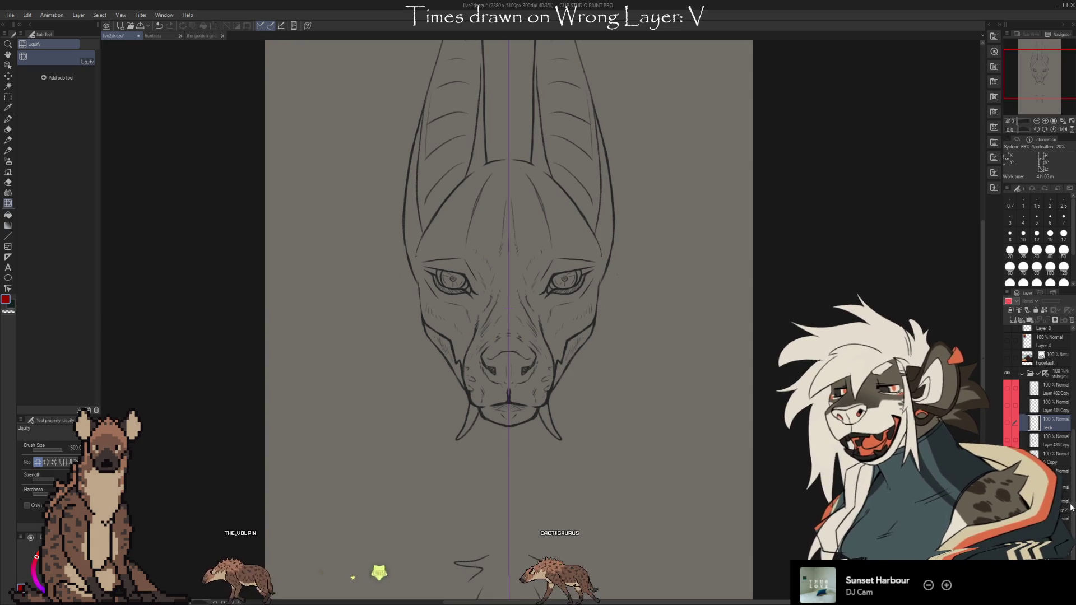
pyautogui.scroll(-1, 1070, 507)
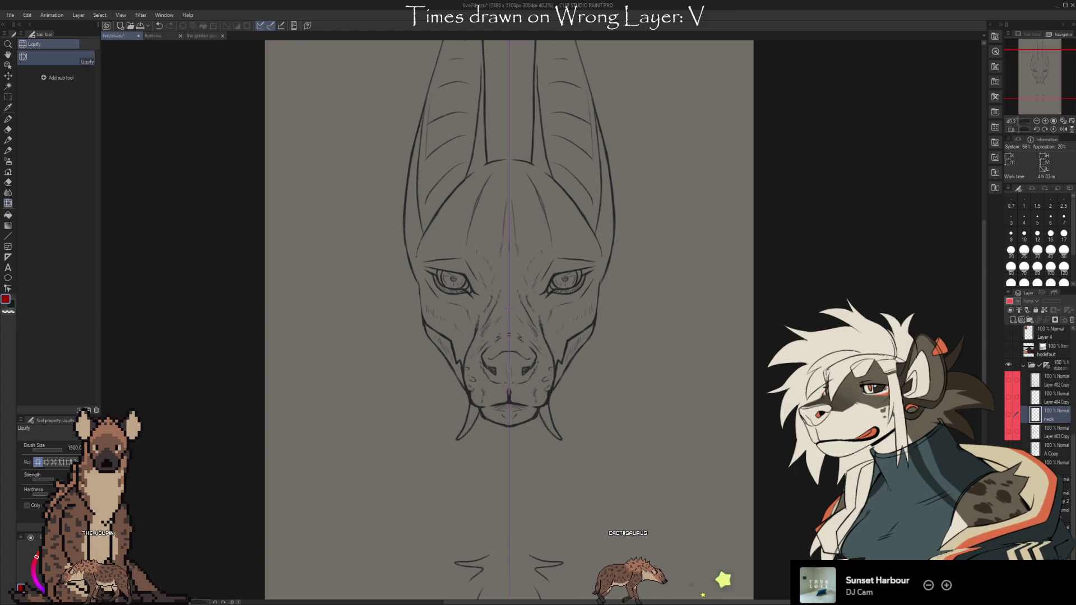
pyautogui.click(1071, 322)
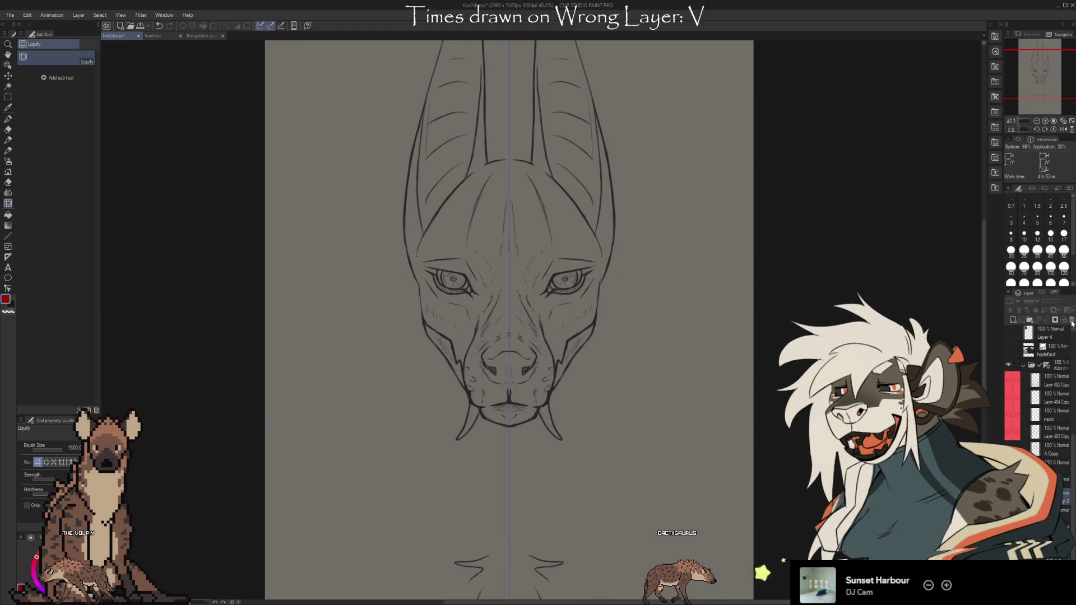
pyautogui.hotkey('ctrl', 'z')
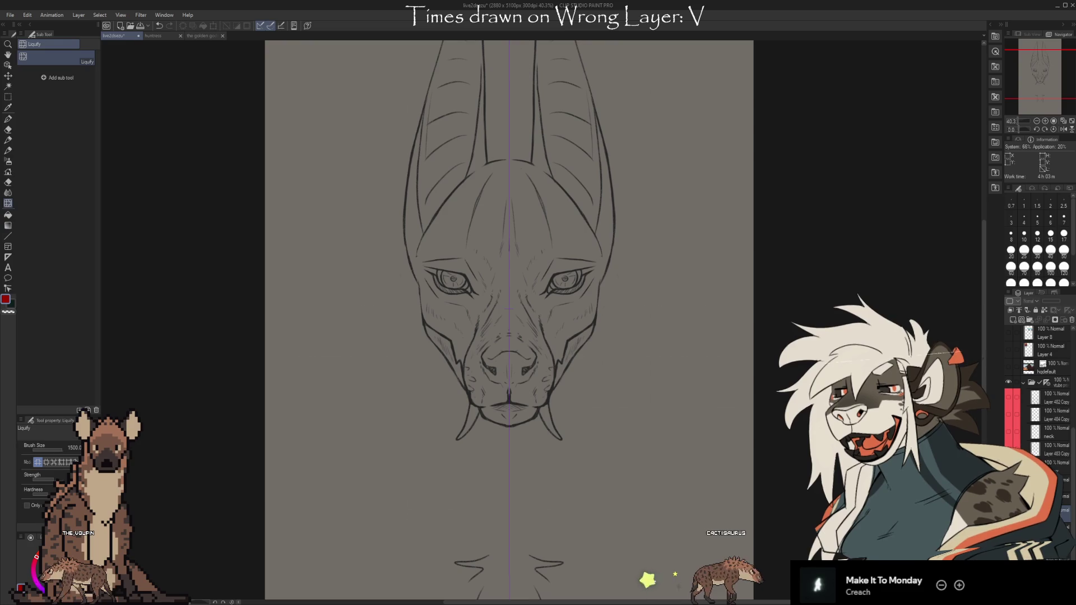
# Step: Compare sketch states with repeated undo/redo, ending with the red face guide lines removed
pyautogui.scroll(3, 1044, 392)
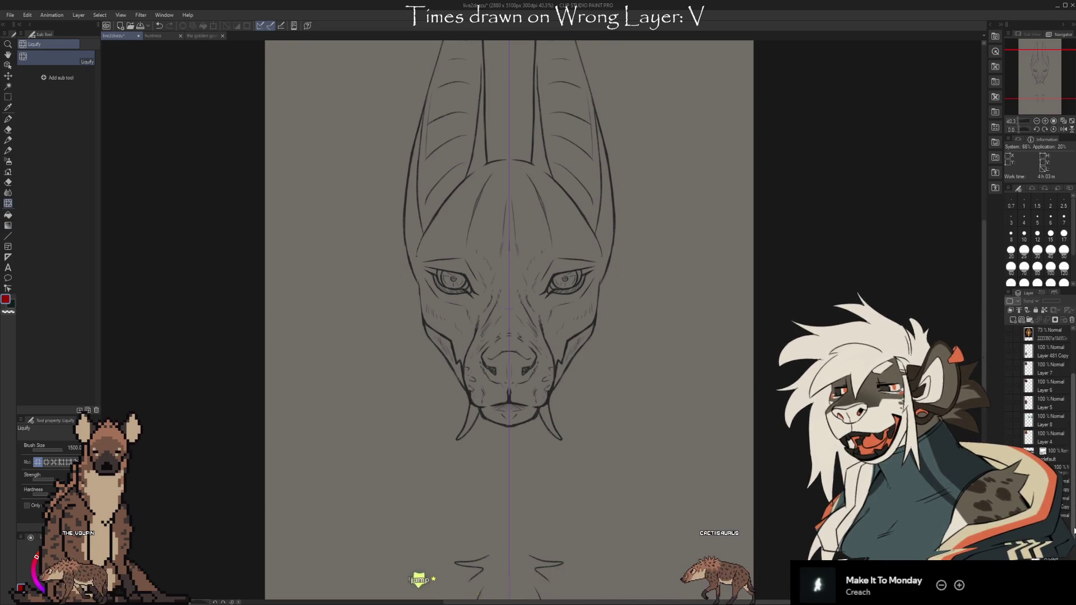
pyautogui.scroll(-3, 1045, 393)
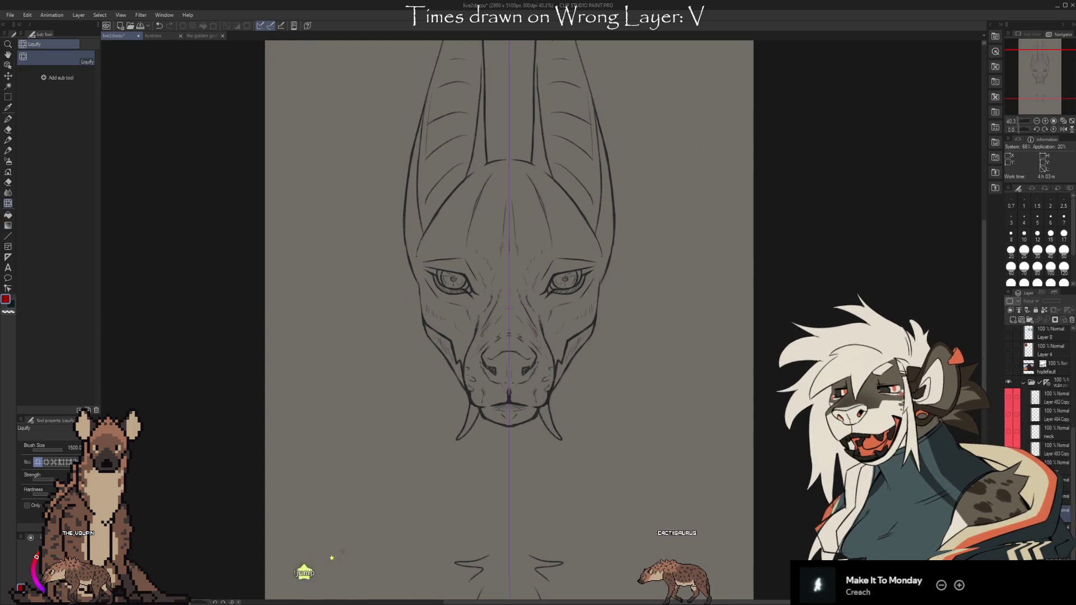
pyautogui.hotkey('ctrl', 'z')
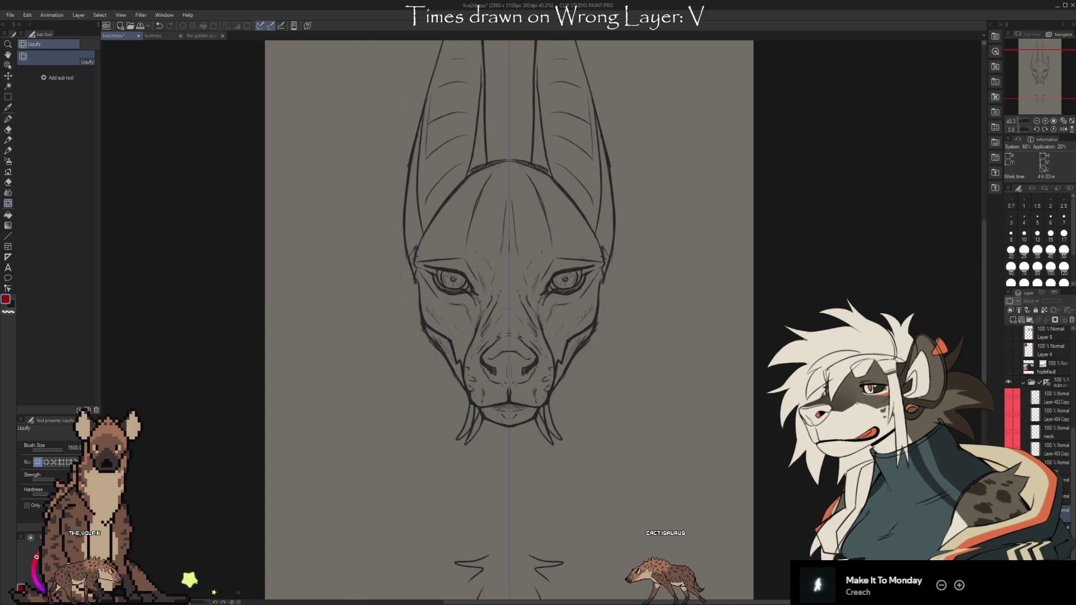
pyautogui.hotkey('ctrl', 'z')
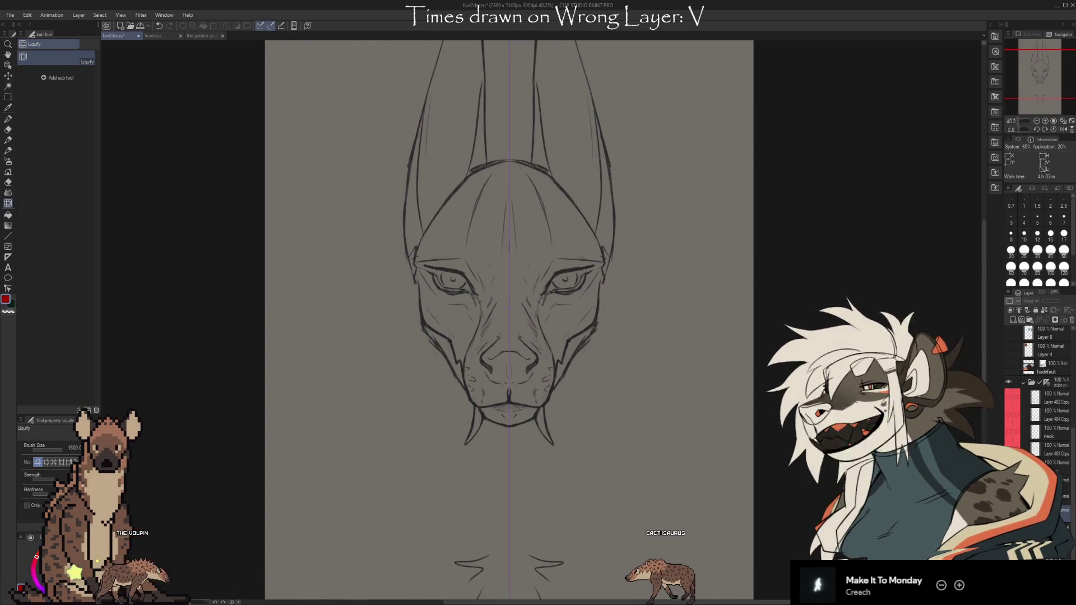
pyautogui.hotkey('ctrl', 'y')
pyautogui.hotkey('ctrl', 'y')
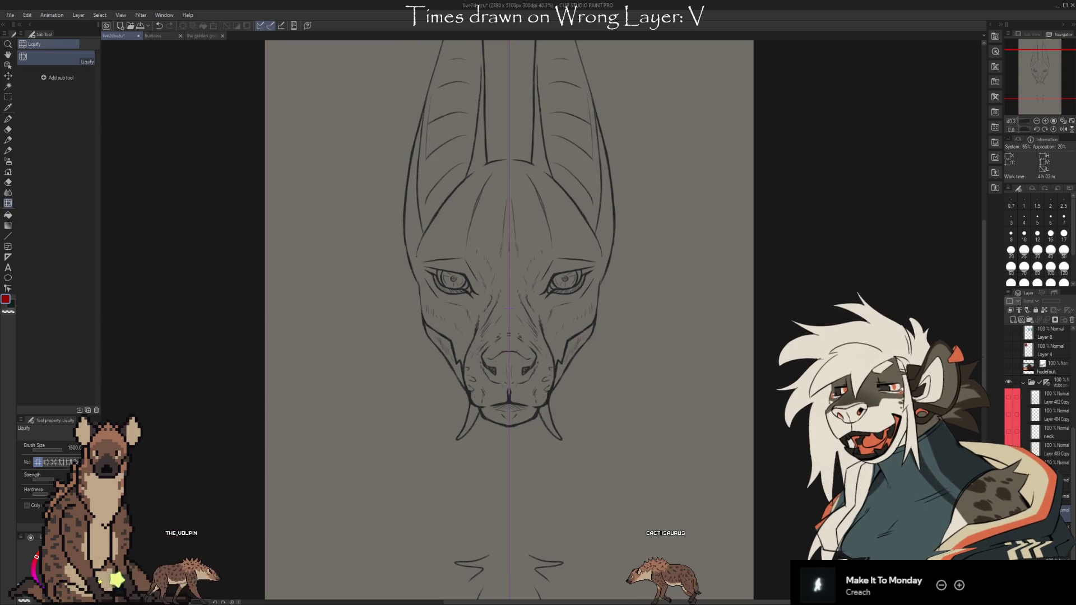
pyautogui.hotkey('ctrl', 'z')
pyautogui.hotkey('ctrl', 'y')
pyautogui.hotkey('ctrl', 'z')
pyautogui.hotkey('ctrl', 'y')
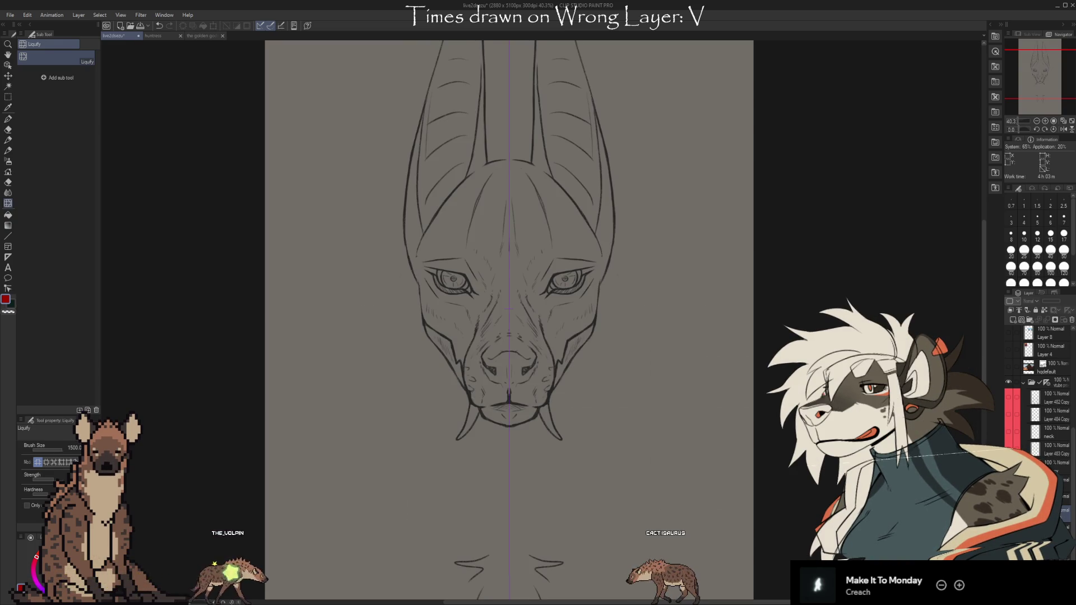
pyautogui.hotkey('ctrl', 'y')
pyautogui.hotkey('ctrl', 'z')
pyautogui.hotkey('ctrl', 'y')
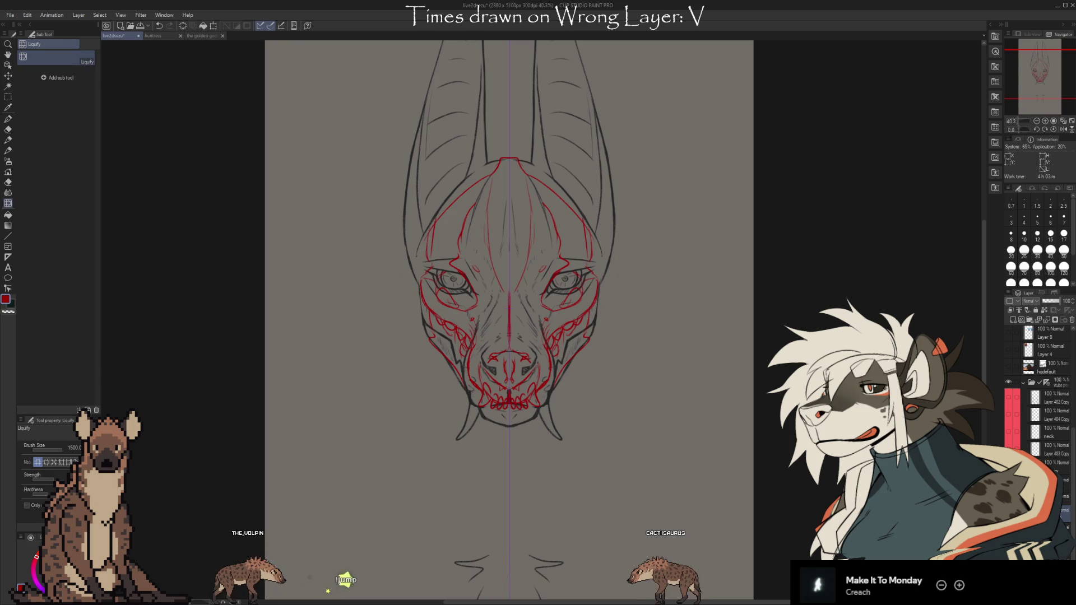
pyautogui.hotkey('ctrl', 'z')
pyautogui.scroll(-4, 560, 493)
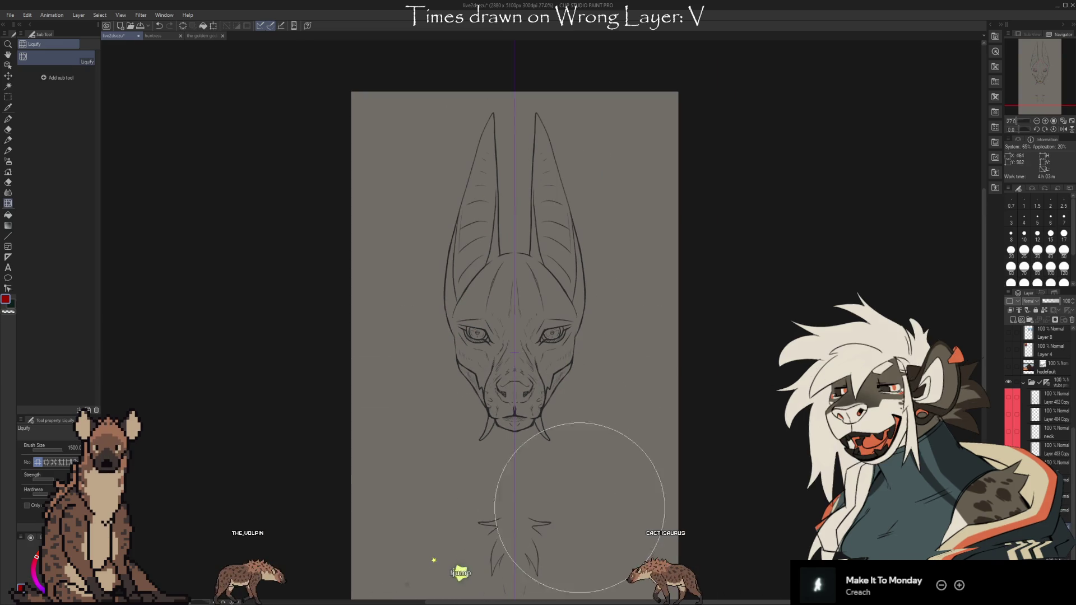
pyautogui.scroll(2, 604, 517)
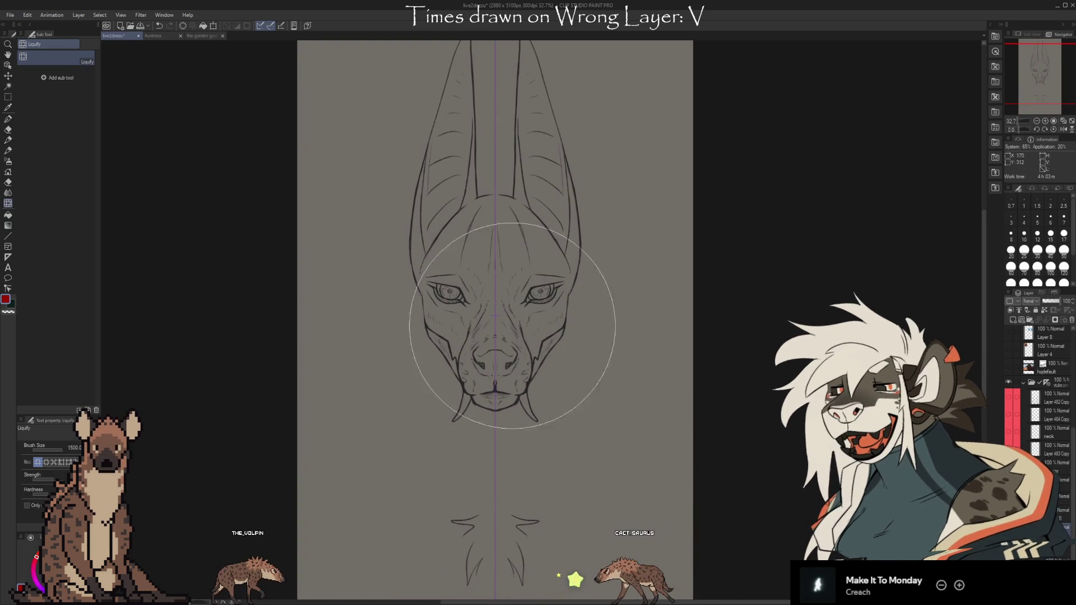
pyautogui.scroll(5, 1015, 379)
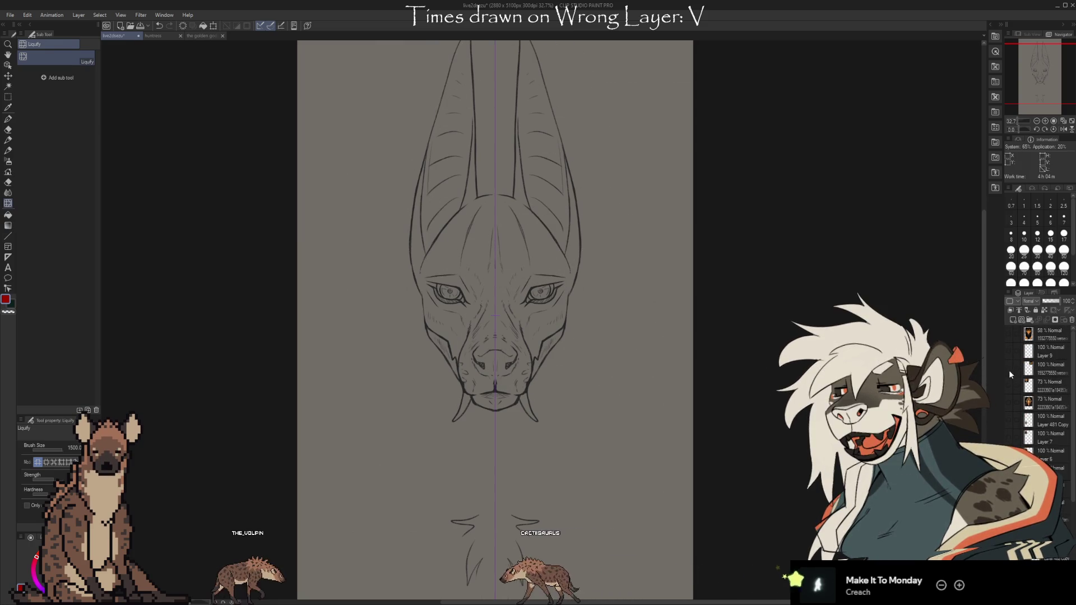
pyautogui.click(1007, 367)
pyautogui.click(1007, 385)
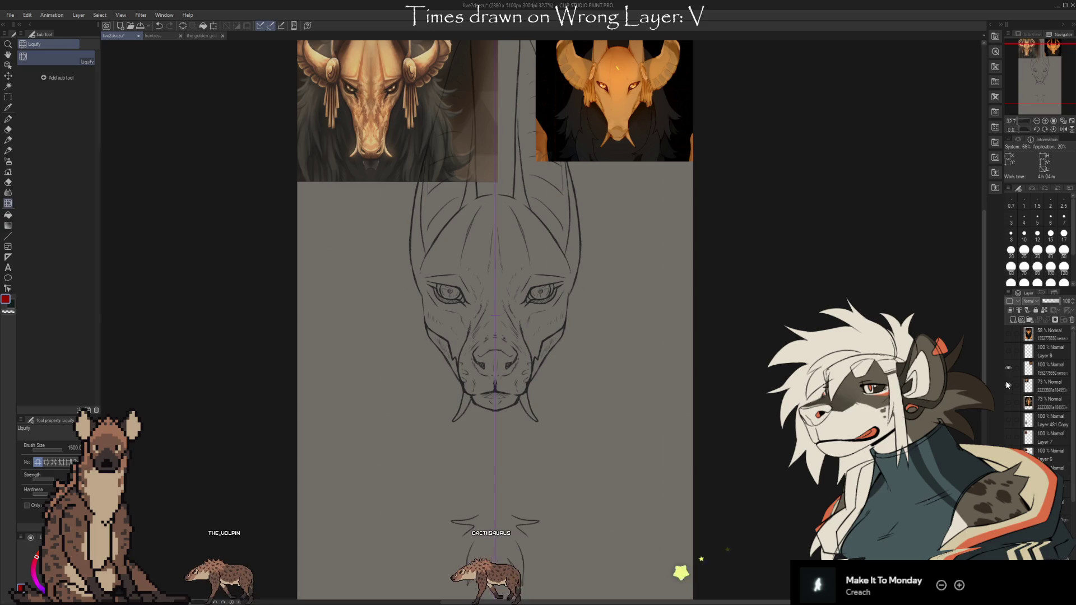
pyautogui.moveTo(801, 473); pyautogui.dragTo(810, 501)
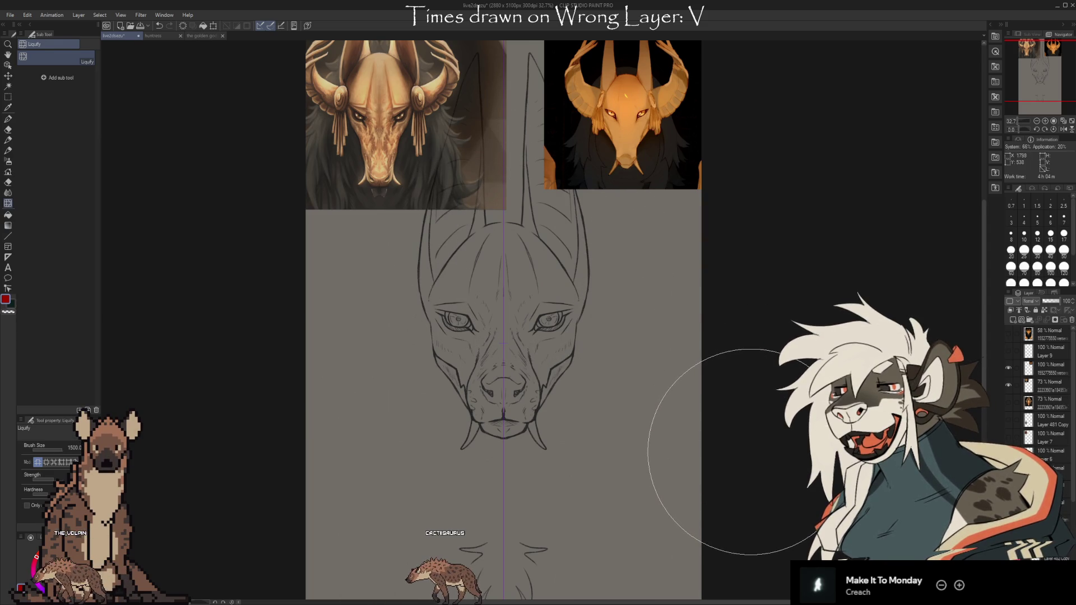
pyautogui.click(1008, 368)
pyautogui.click(1009, 385)
pyautogui.click(1010, 396)
pyautogui.scroll(-2, 1037, 392)
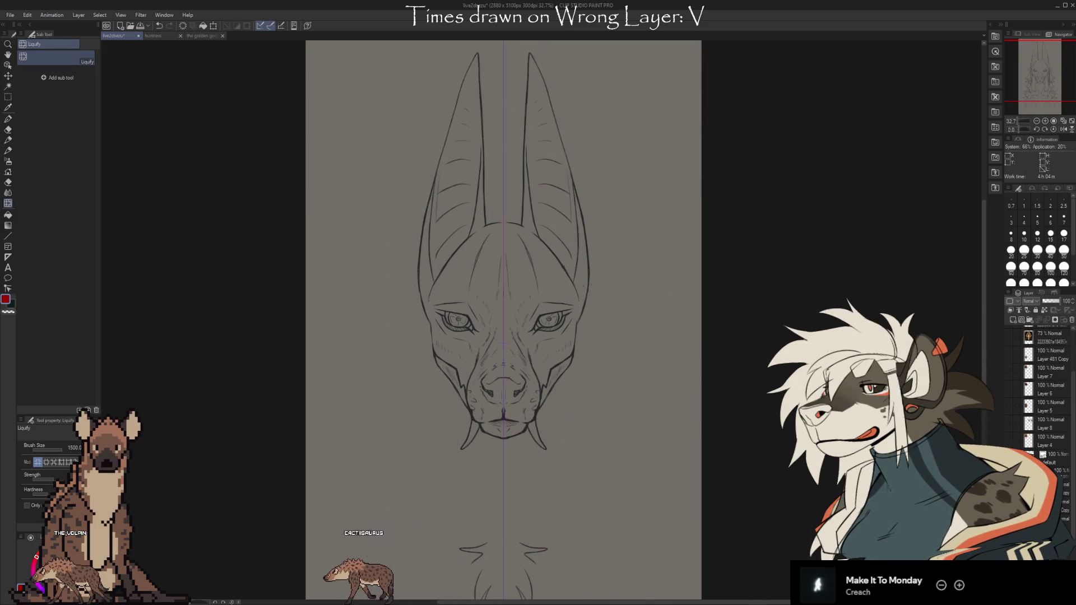
pyautogui.click(1009, 392)
pyautogui.scroll(-2, 729, 426)
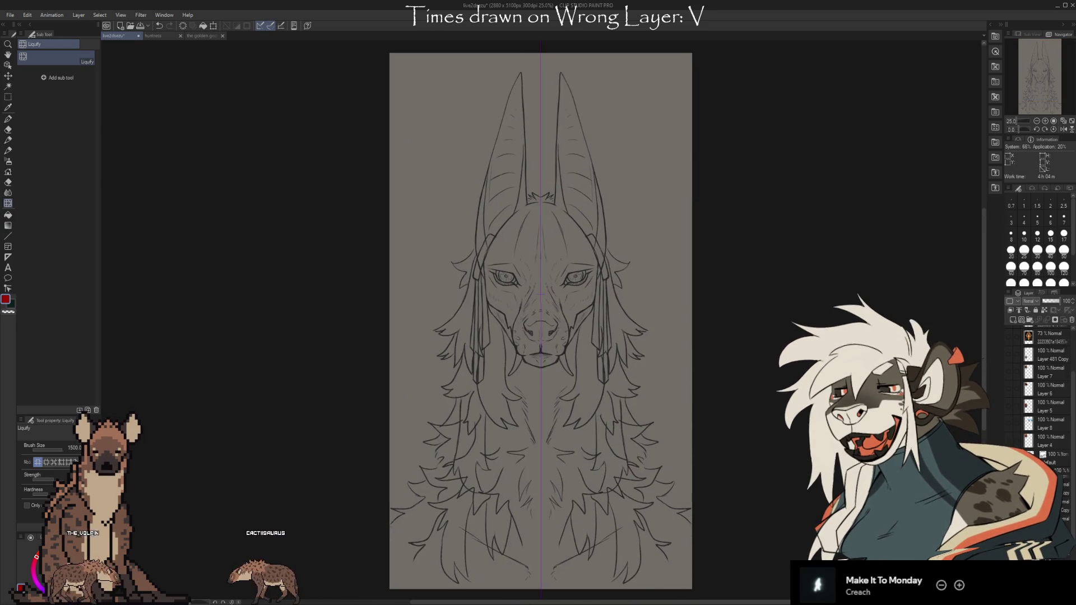
pyautogui.click(1010, 393)
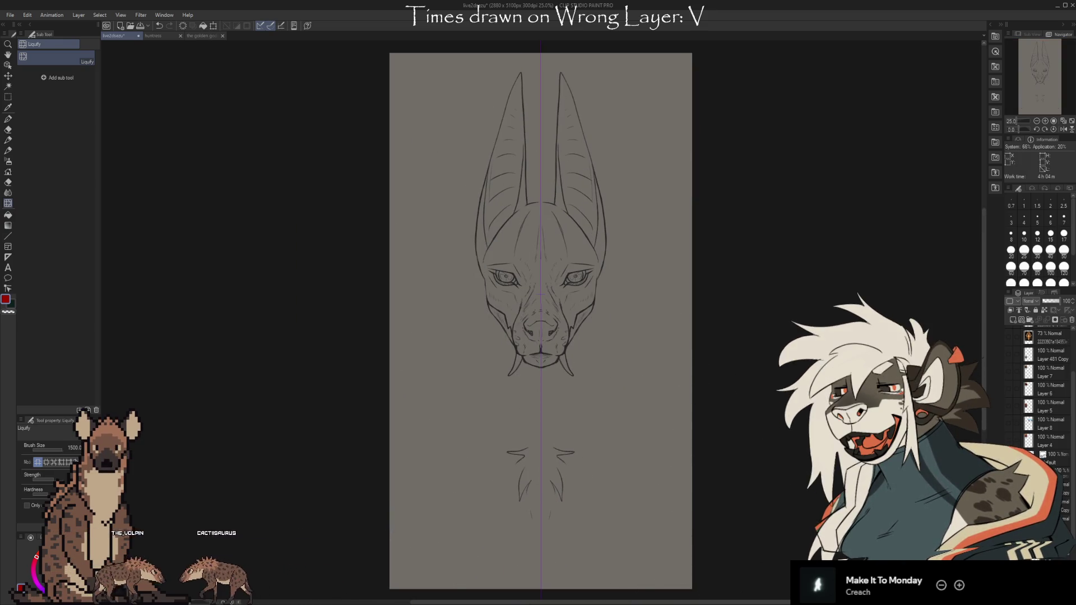
pyautogui.click(1010, 392)
pyautogui.click(1010, 392)
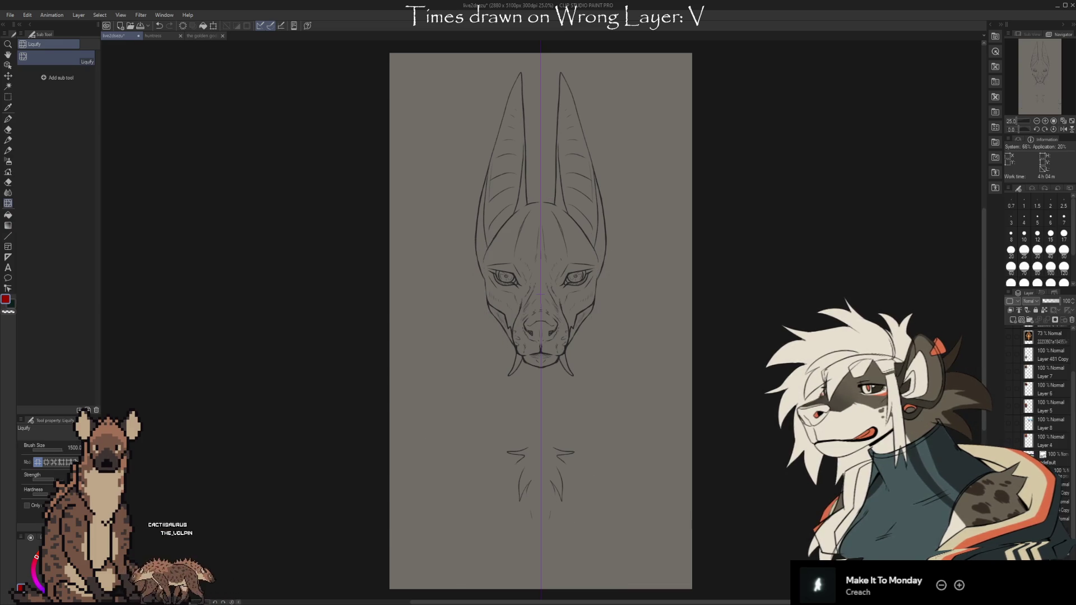
pyautogui.click(1009, 392)
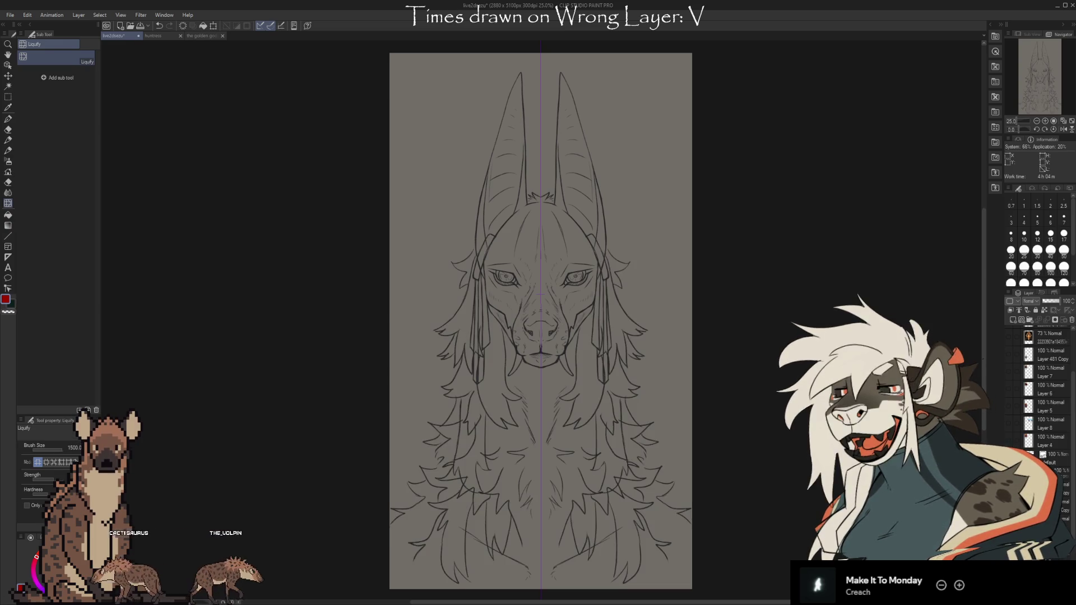
pyautogui.click(1010, 392)
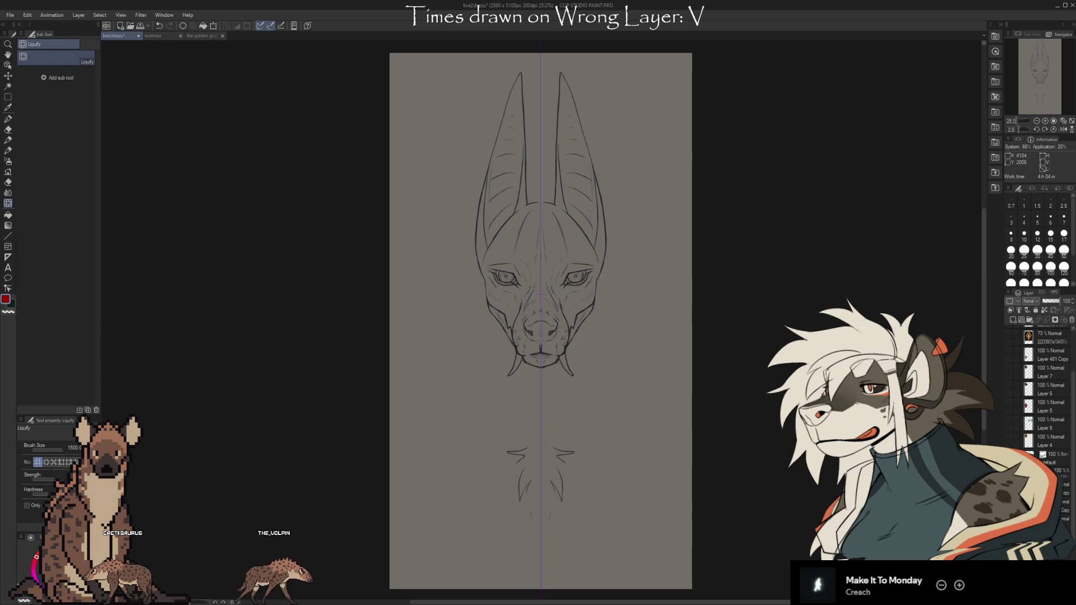
# Step: Lasso-select the cheeks, muzzle and chin of the jackal head
pyautogui.scroll(1, 855, 493)
pyautogui.scroll(3, 819, 493)
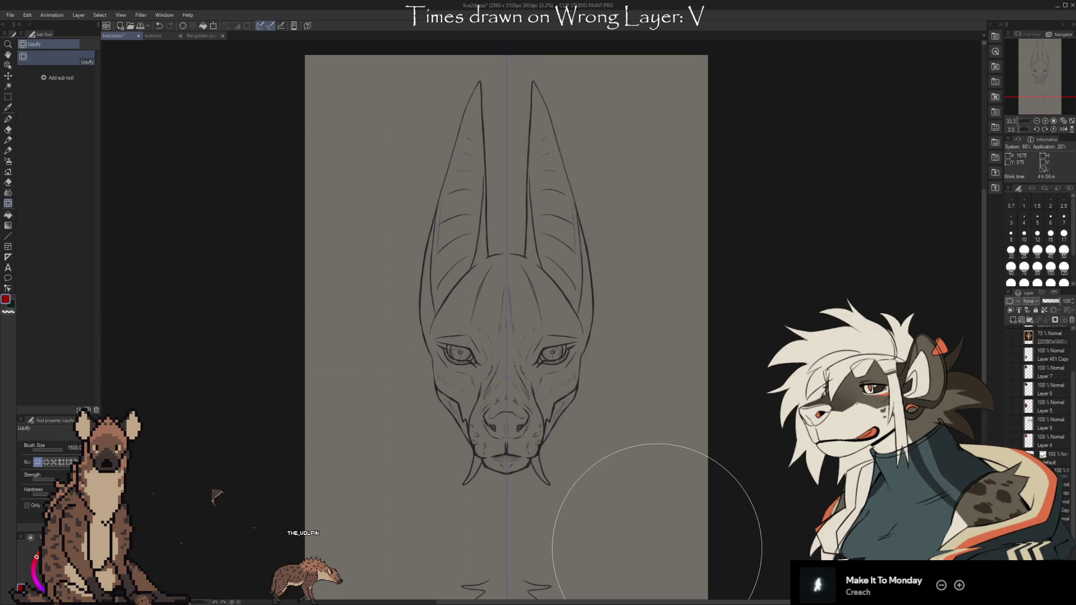
pyautogui.press('m')
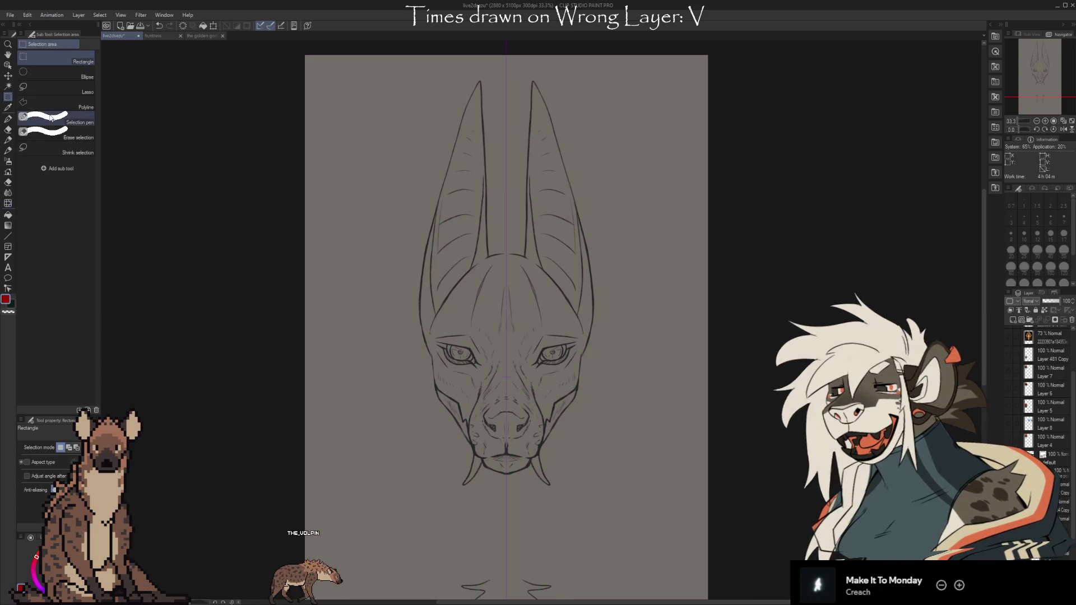
pyautogui.click(56, 87)
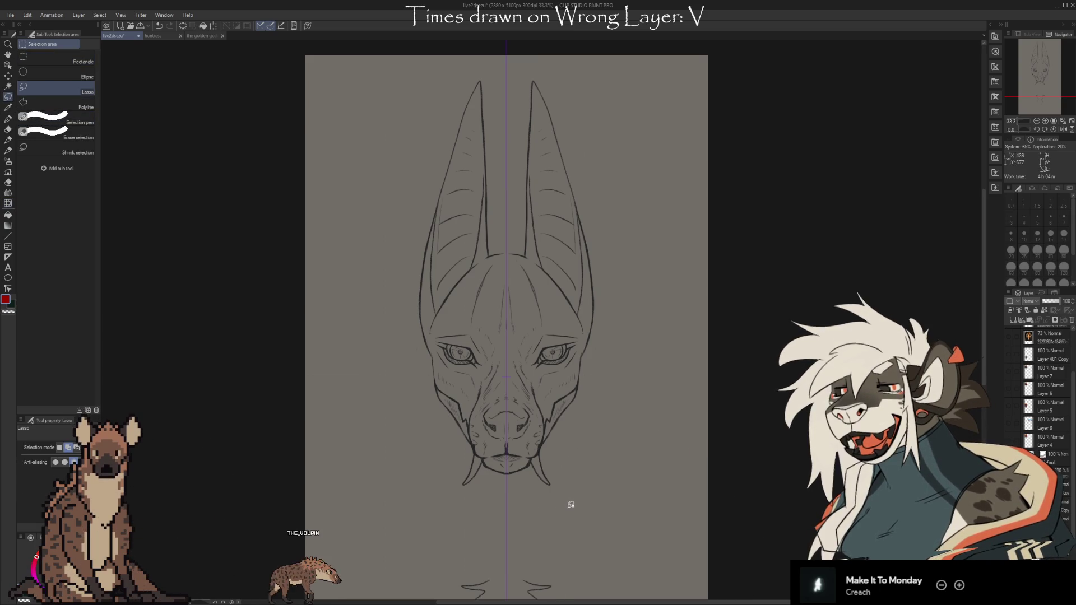
pyautogui.scroll(-3, 1042, 392)
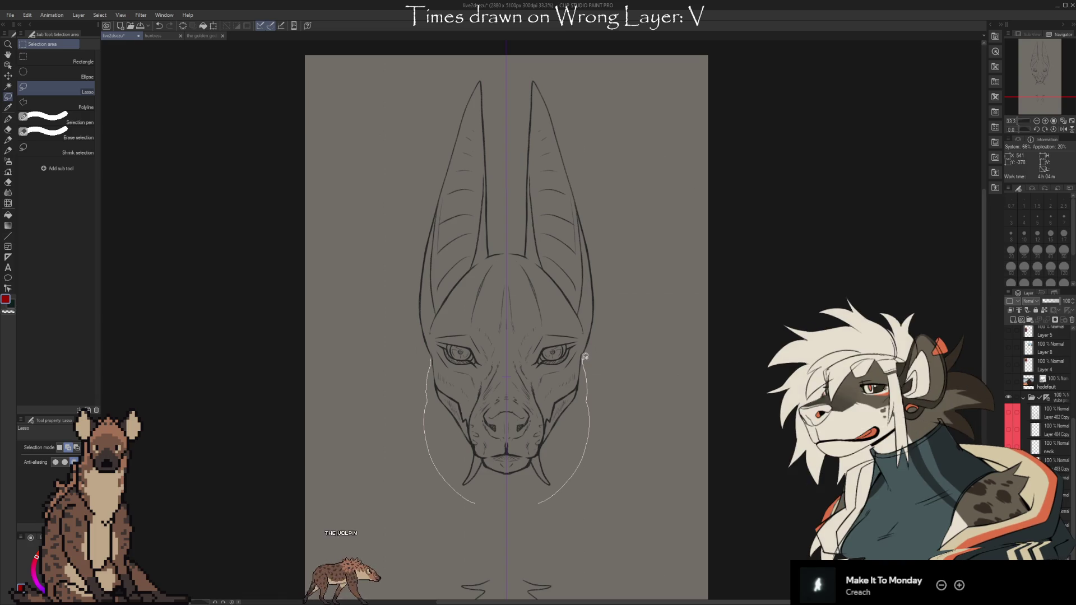
pyautogui.moveTo(584, 348)
pyautogui.mouseDown()
pyautogui.moveTo(577, 366)
pyautogui.moveTo(539, 386)
pyautogui.moveTo(511, 353)
pyautogui.mouseUp()
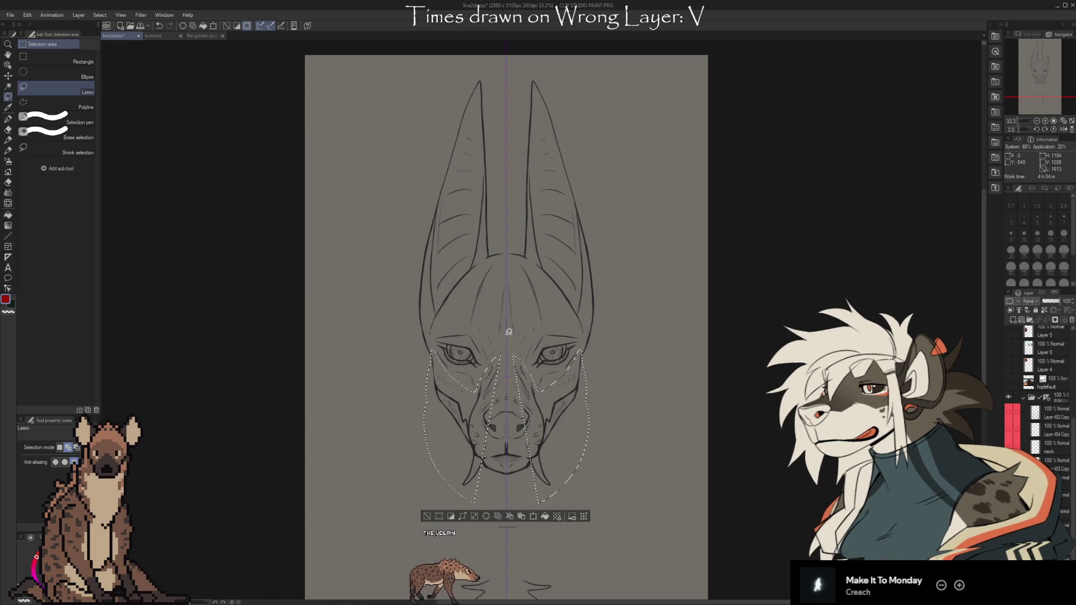
pyautogui.moveTo(559, 474)
pyautogui.mouseDown()
pyautogui.moveTo(563, 494)
pyautogui.moveTo(537, 489)
pyautogui.mouseUp()
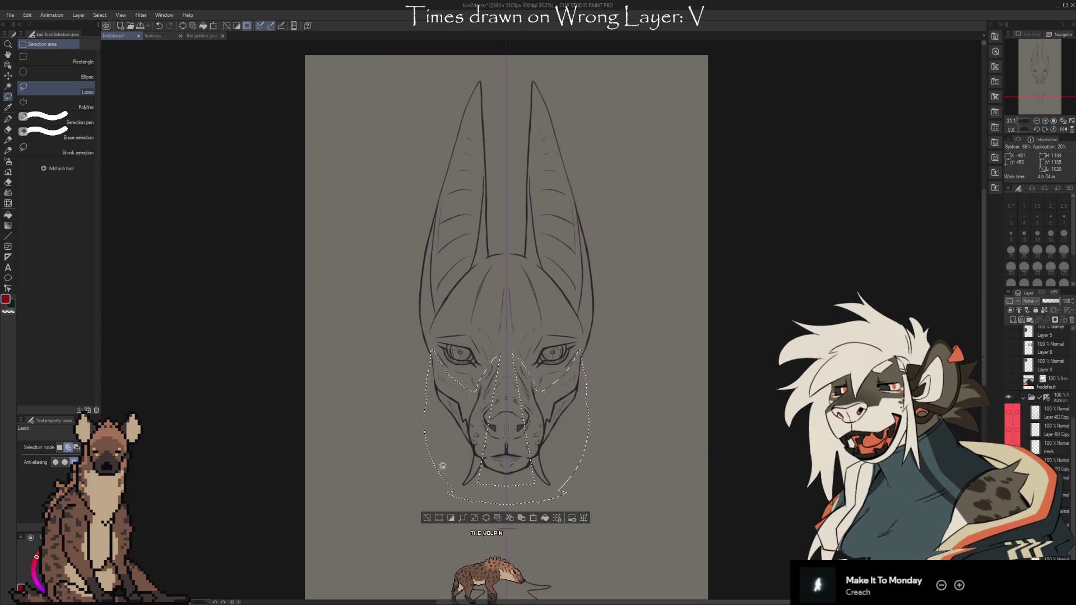
pyautogui.moveTo(493, 368); pyautogui.dragTo(500, 355)
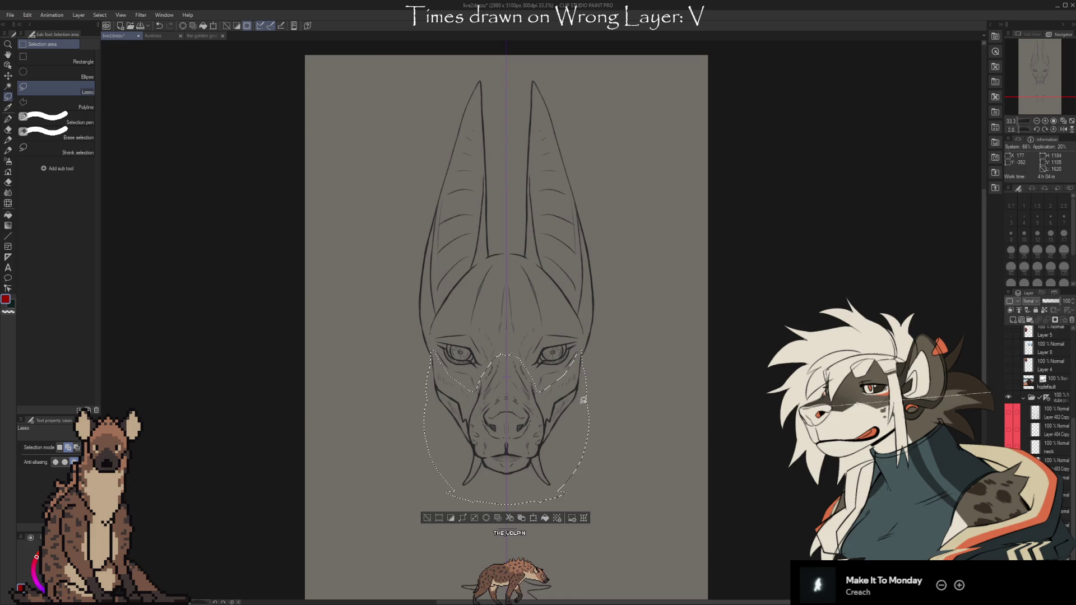
# Step: Scale the selected lower face slightly narrower with Scale/Rotate, confirm, and deselect
pyautogui.click(584, 519)
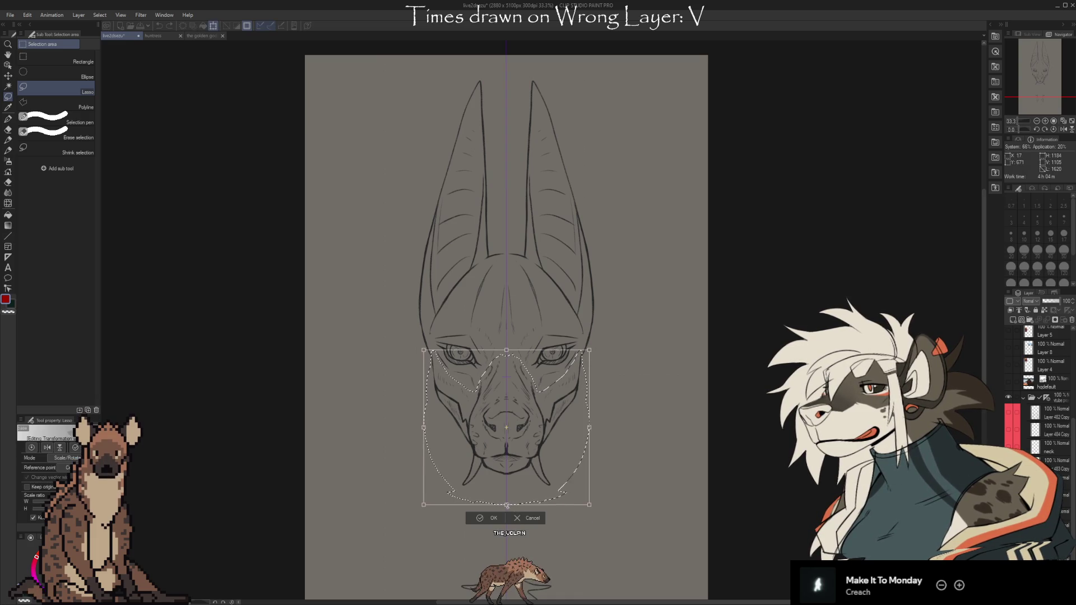
pyautogui.moveTo(507, 510); pyautogui.dragTo(507, 511)
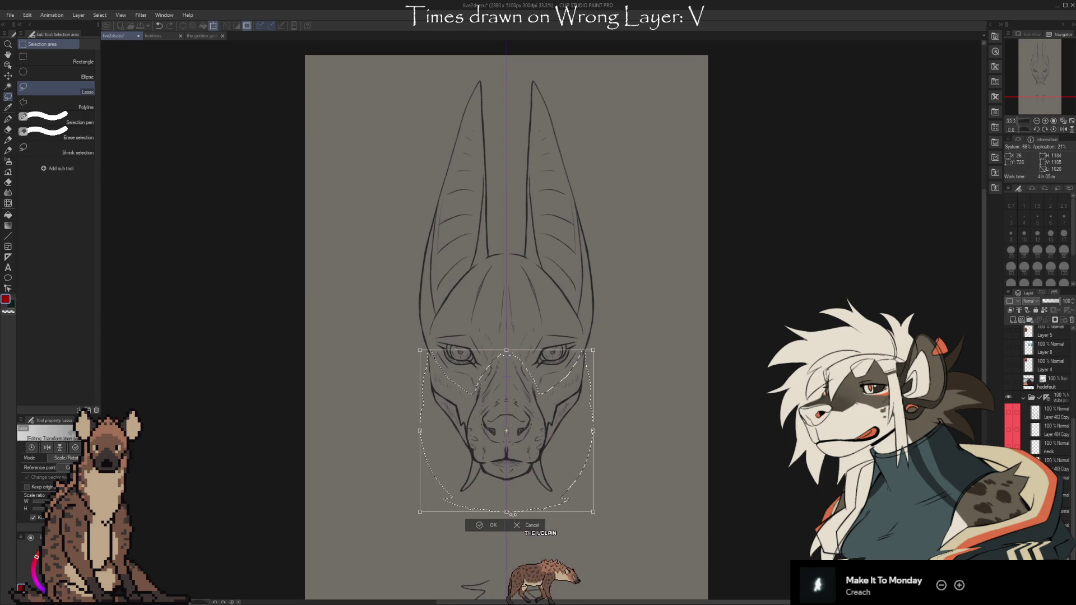
pyautogui.scroll(1, 512, 516)
pyautogui.moveTo(505, 514); pyautogui.dragTo(505, 511)
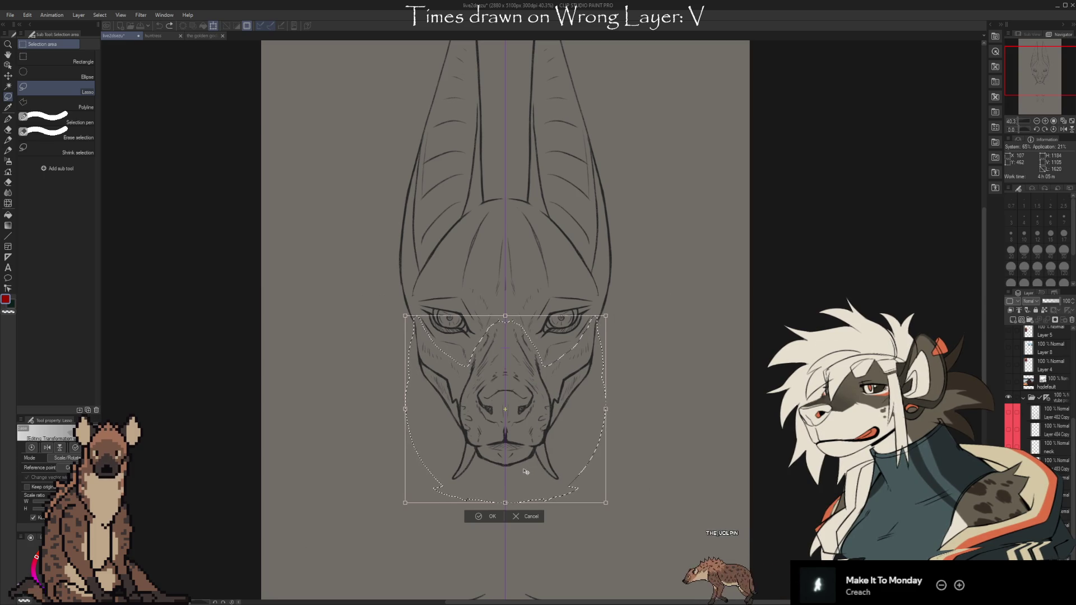
pyautogui.click(483, 516)
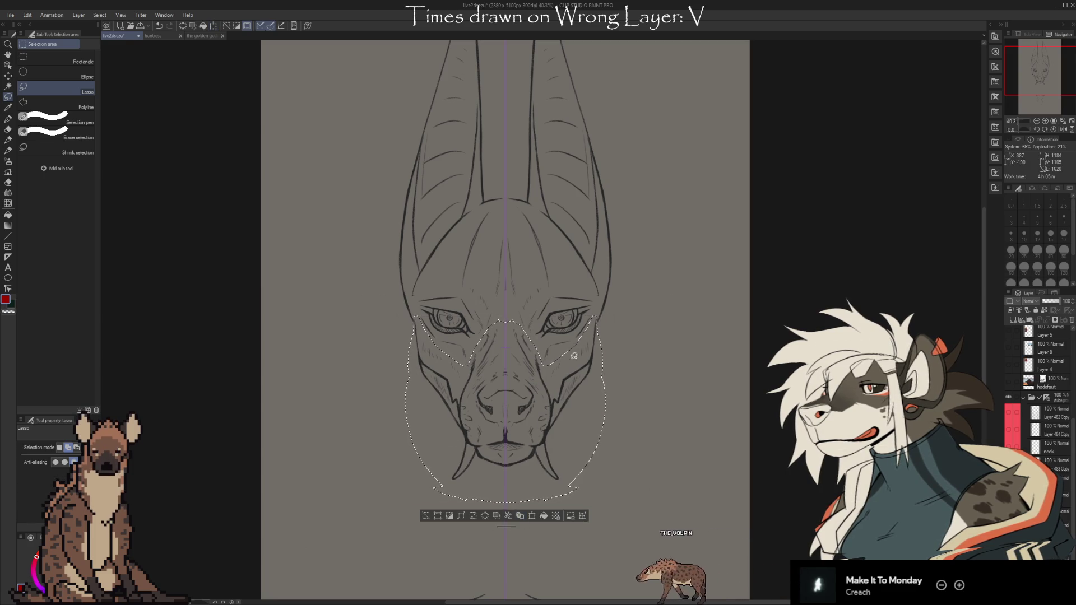
pyautogui.click(425, 515)
pyautogui.scroll(-2, 635, 305)
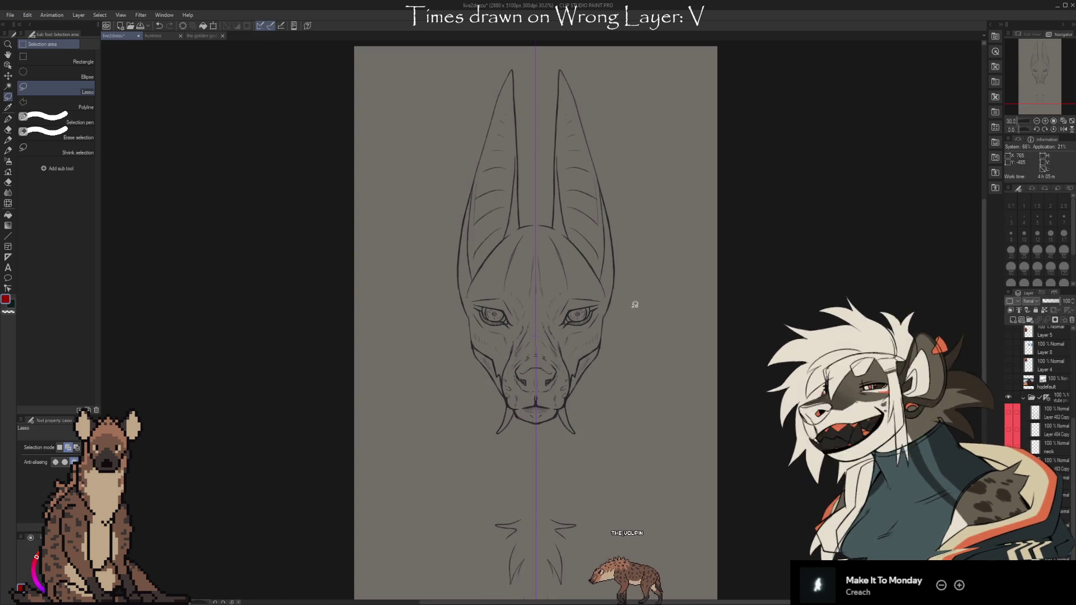
# Step: Trace a lasso outline along the brow line up to the ear base
pyautogui.hscroll(1, 644, 314)
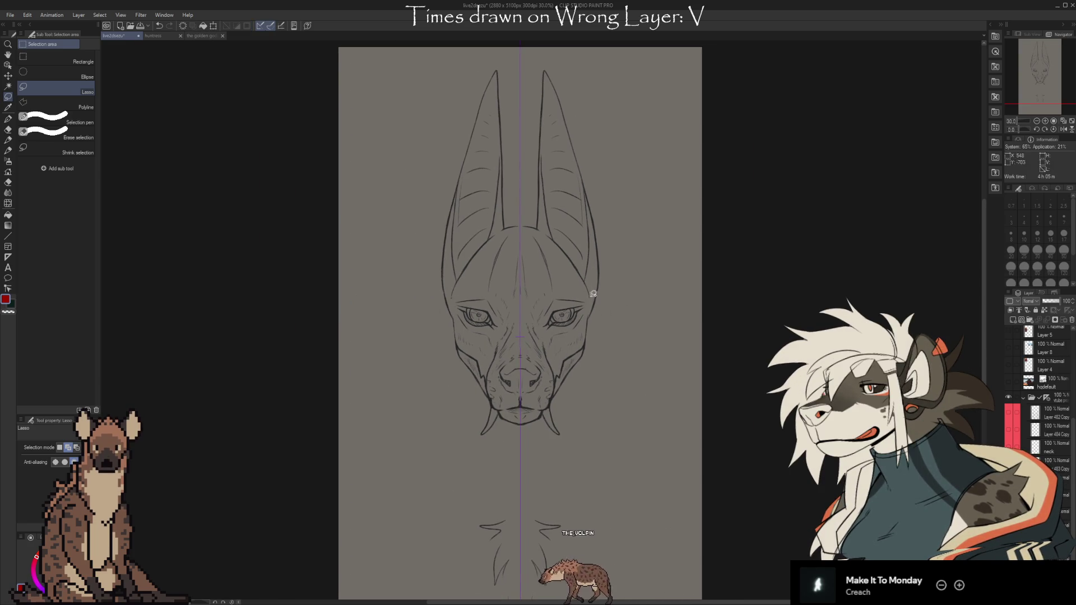
pyautogui.moveTo(592, 296)
pyautogui.mouseDown()
pyautogui.moveTo(448, 296)
pyautogui.moveTo(555, 294)
pyautogui.mouseUp()
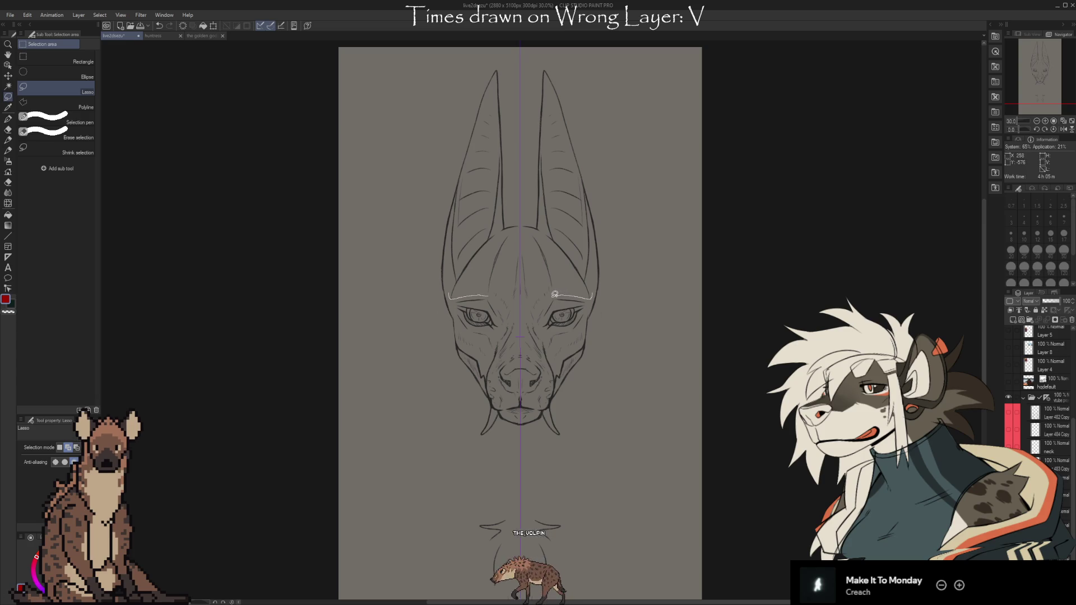
pyautogui.moveTo(531, 239)
pyautogui.mouseDown()
pyautogui.moveTo(512, 225)
pyautogui.moveTo(539, 224)
pyautogui.moveTo(560, 241)
pyautogui.mouseUp()
pyautogui.scroll(3, 674, 283)
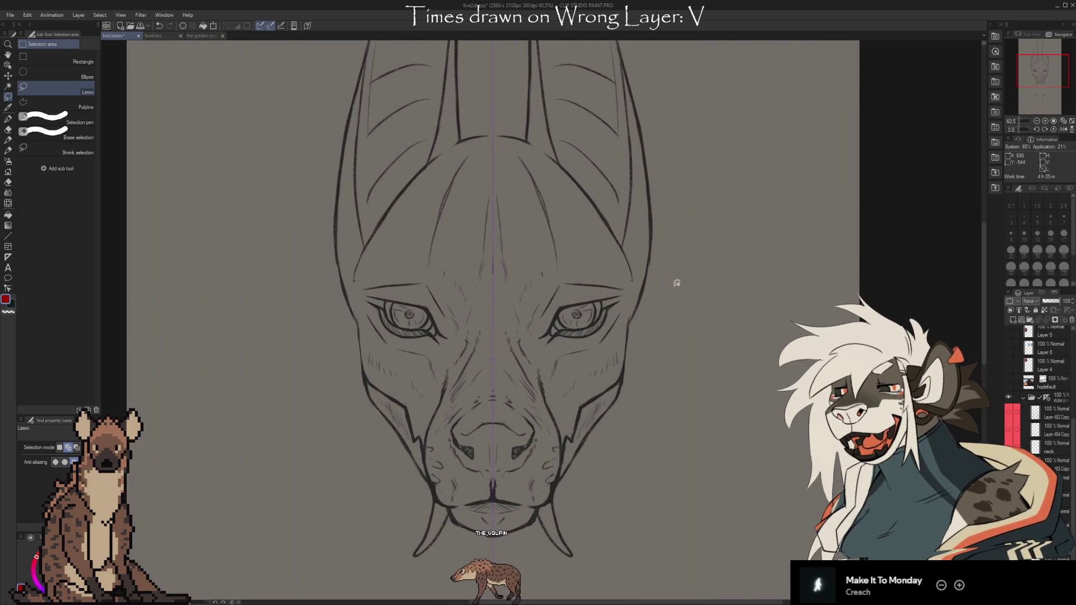
pyautogui.moveTo(674, 282); pyautogui.dragTo(677, 297)
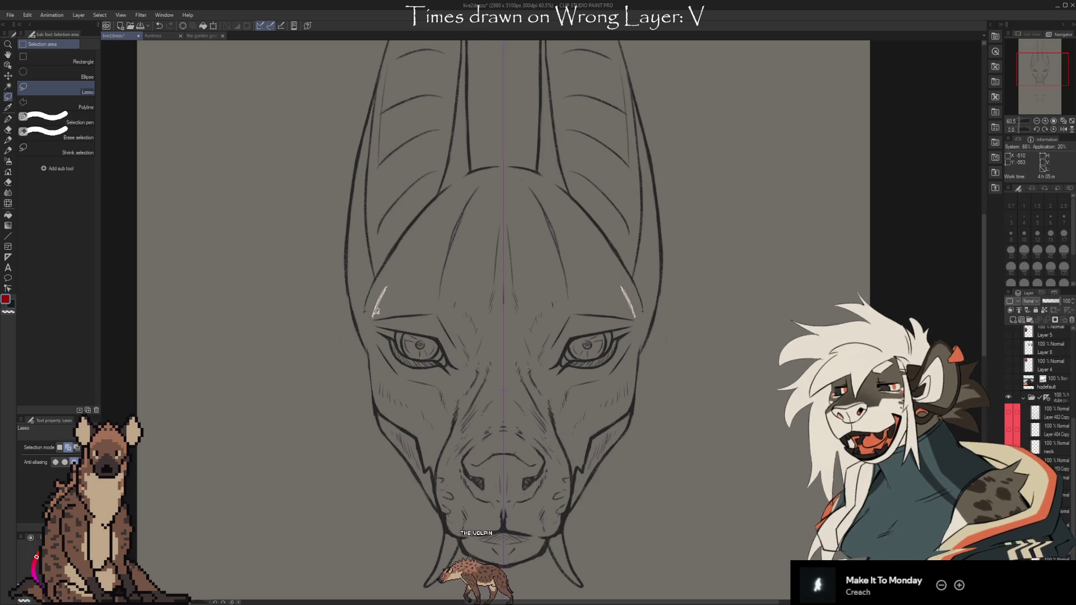
# Step: Lasso the cheek strokes on both sides, then drop that selection with Ctrl+D
pyautogui.moveTo(376, 311); pyautogui.dragTo(364, 293)
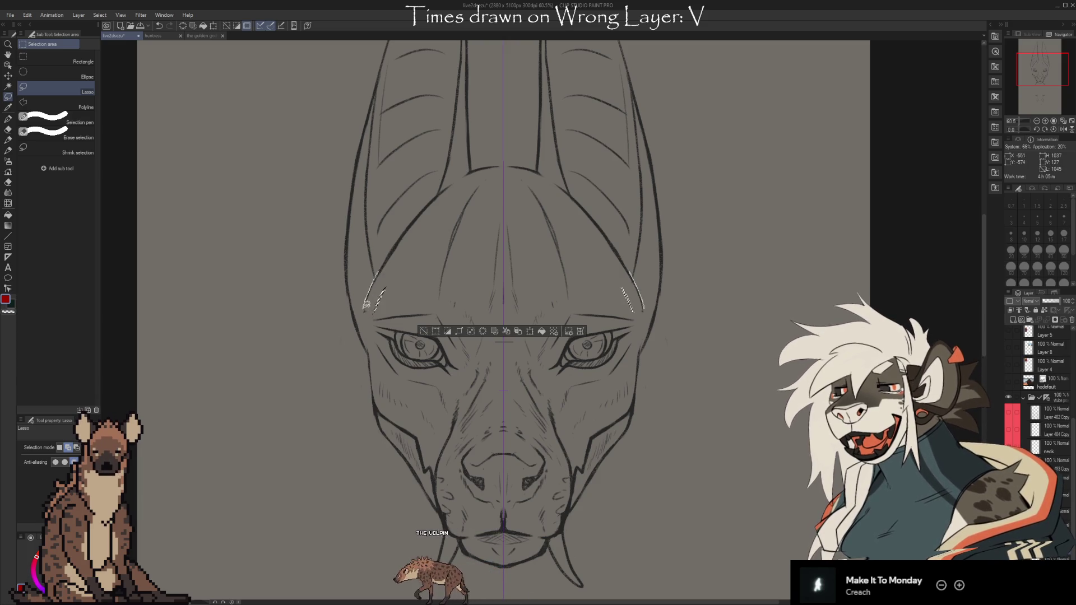
pyautogui.hotkey('ctrl', 'd')
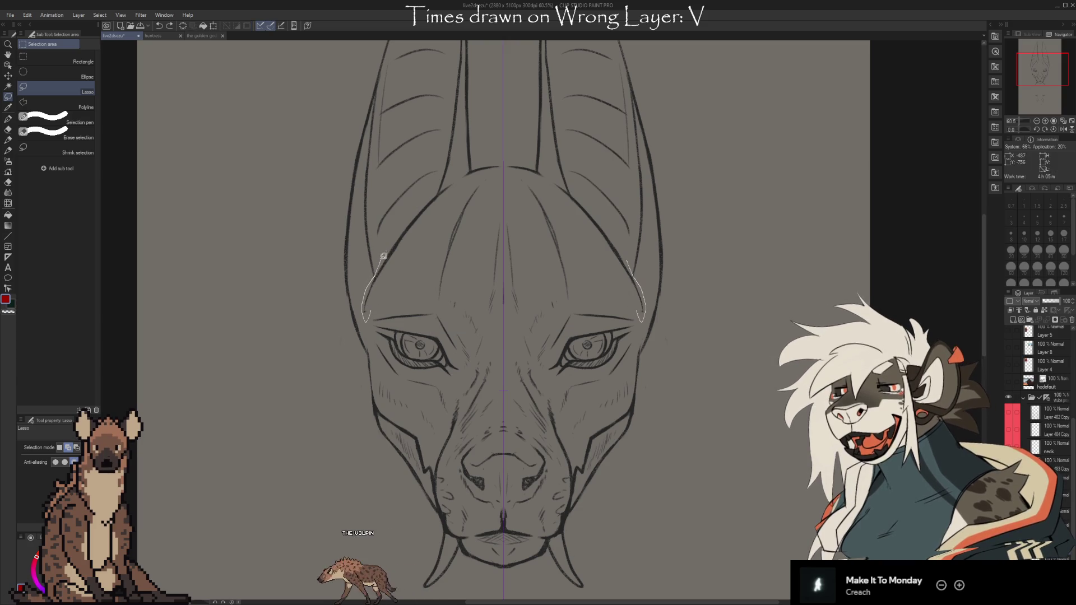
pyautogui.hotkey('ctrl', 'd')
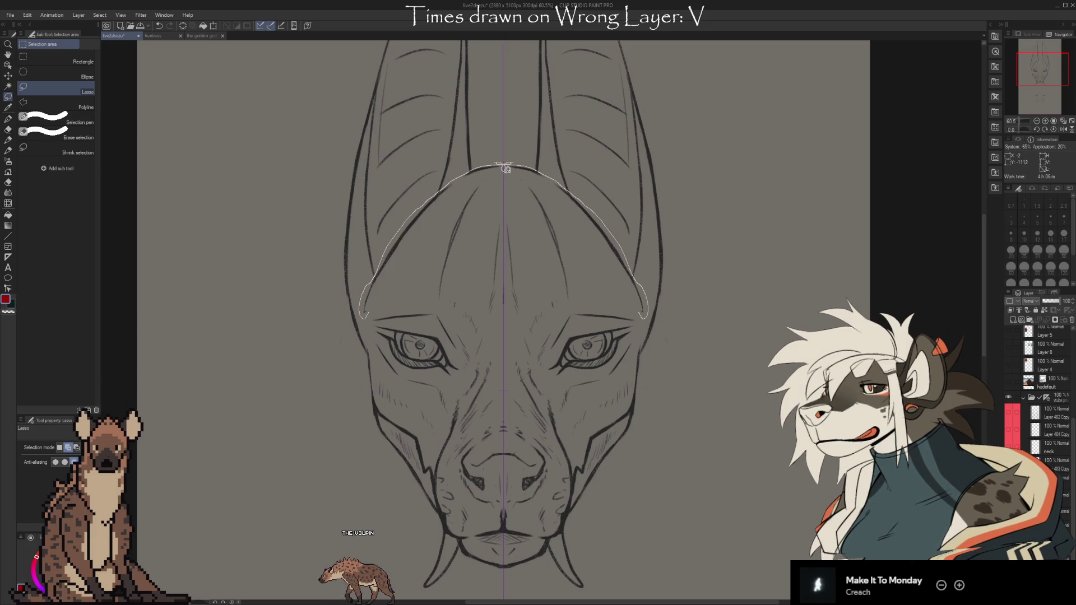
# Step: Select the forehead dome between the ears, shrink it slightly downward, confirm, and deselect
pyautogui.moveTo(603, 252); pyautogui.dragTo(642, 311)
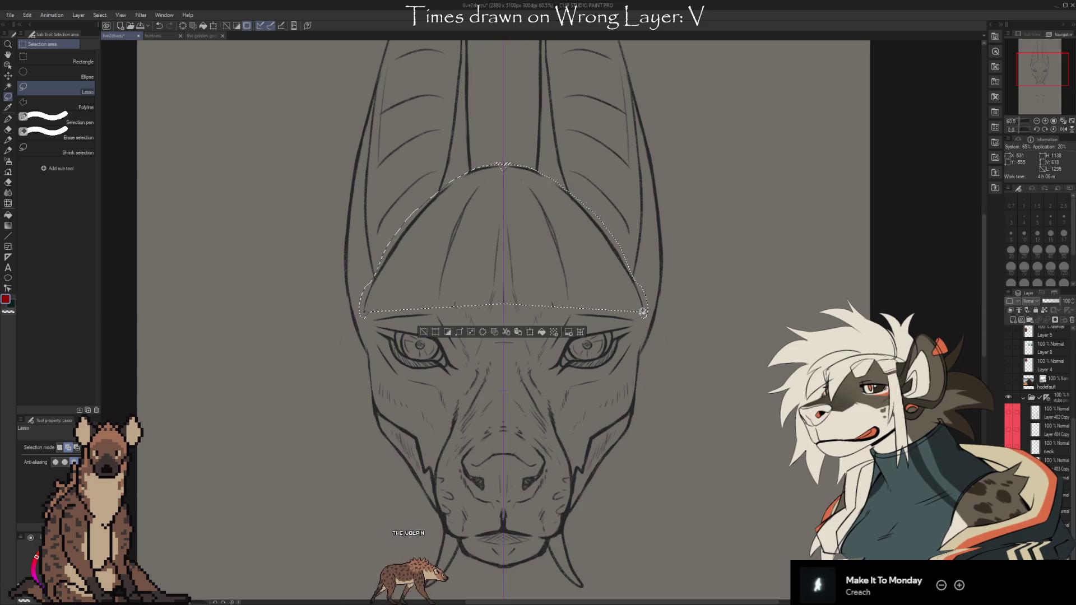
pyautogui.hotkey('ctrl', 't')
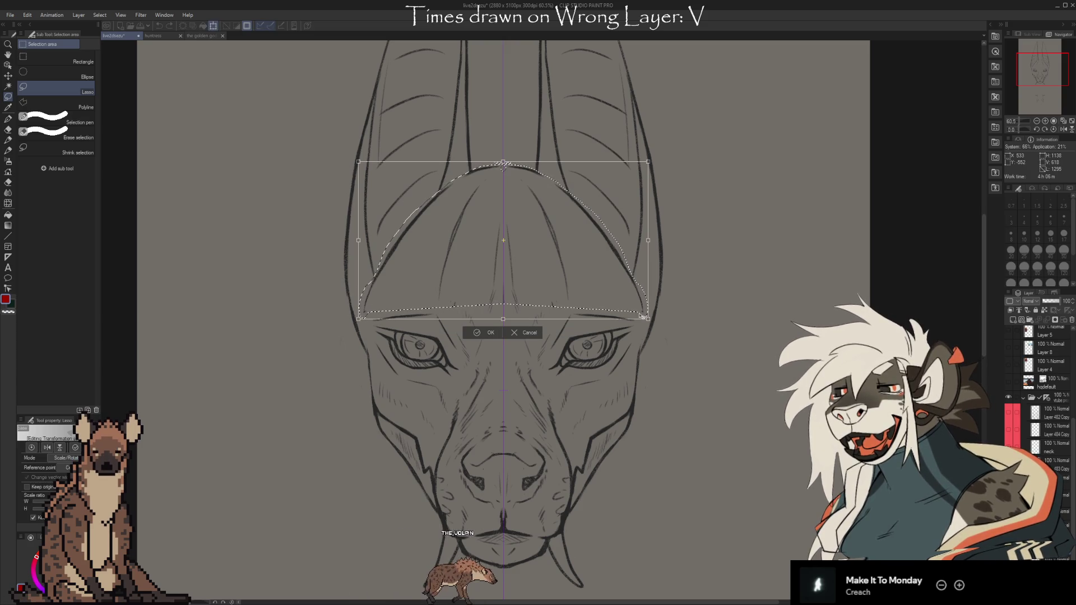
pyautogui.moveTo(503, 163); pyautogui.dragTo(504, 169)
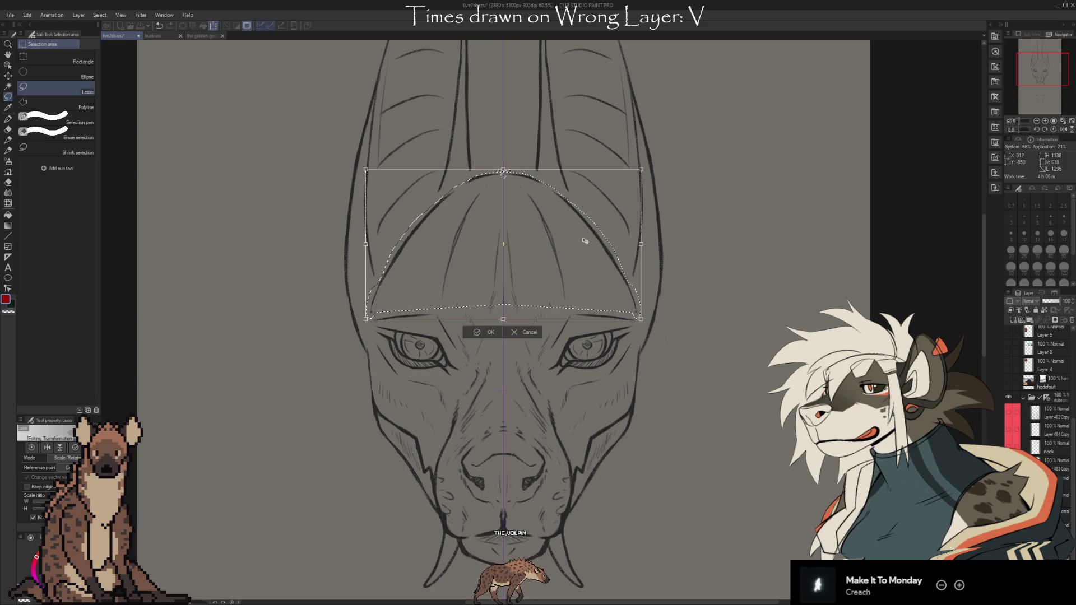
pyautogui.click(487, 332)
pyautogui.hotkey('ctrl', 'd')
# Step: Select the small crease above the brow, transform it, confirm, and deselect
pyautogui.scroll(-1, 485, 259)
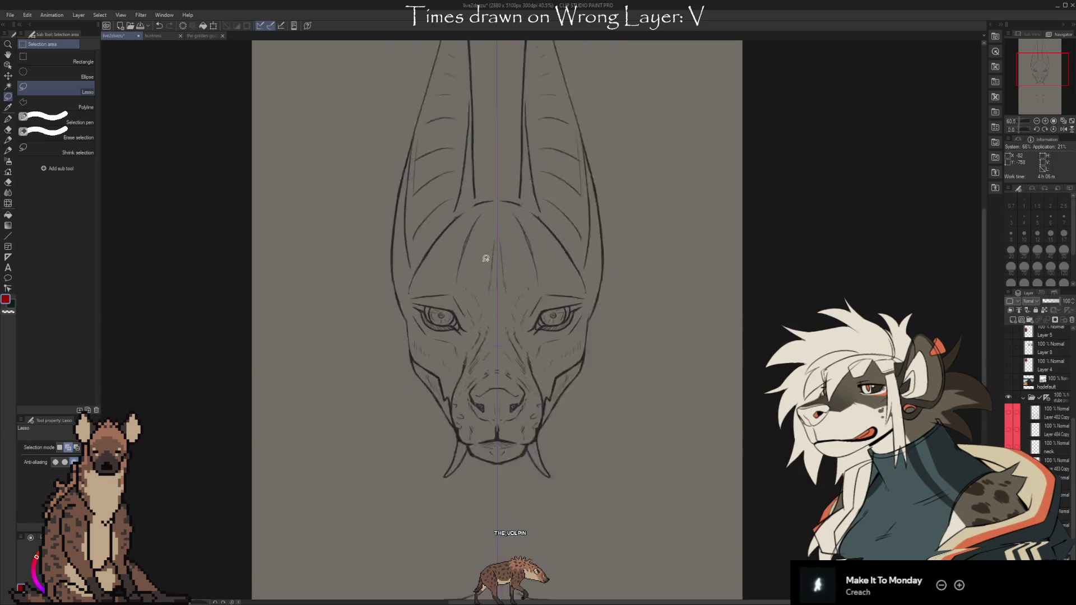
pyautogui.scroll(-2, 524, 208)
pyautogui.scroll(1, 524, 212)
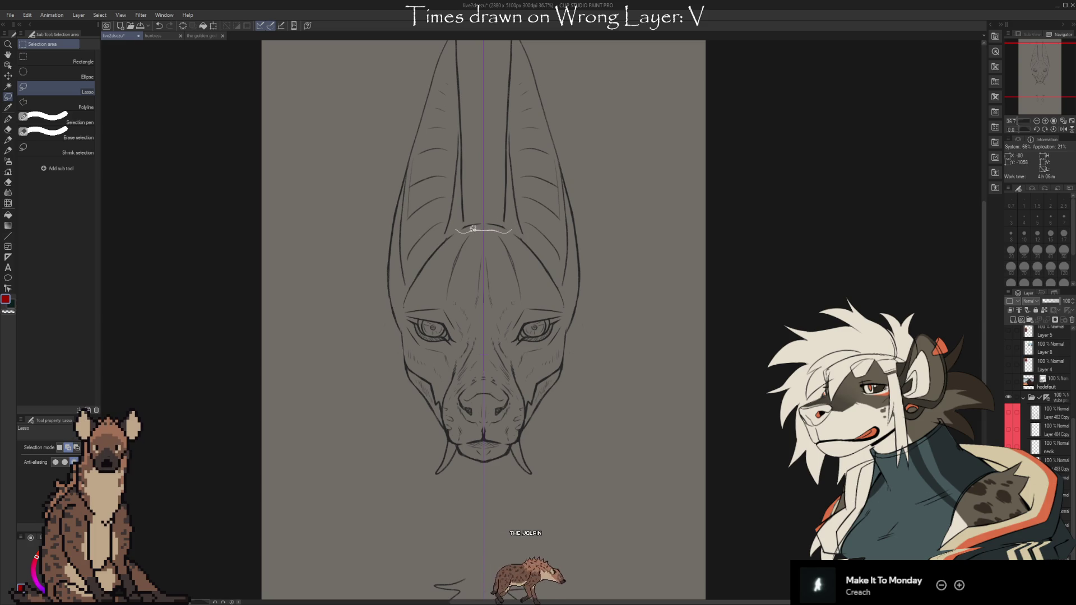
pyautogui.moveTo(474, 228); pyautogui.dragTo(464, 224)
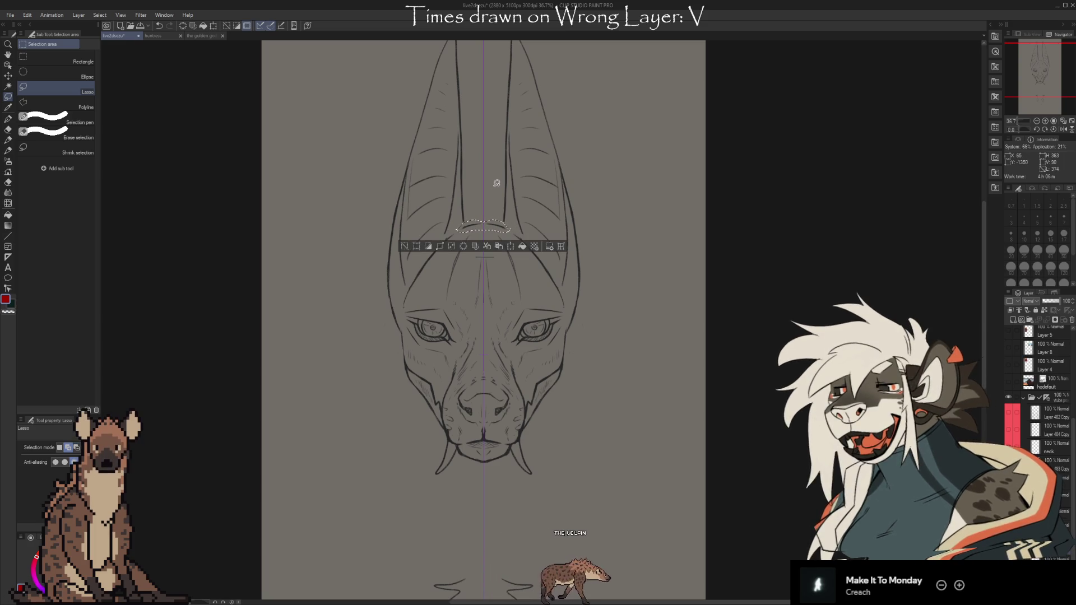
pyautogui.hotkey('ctrl', 't')
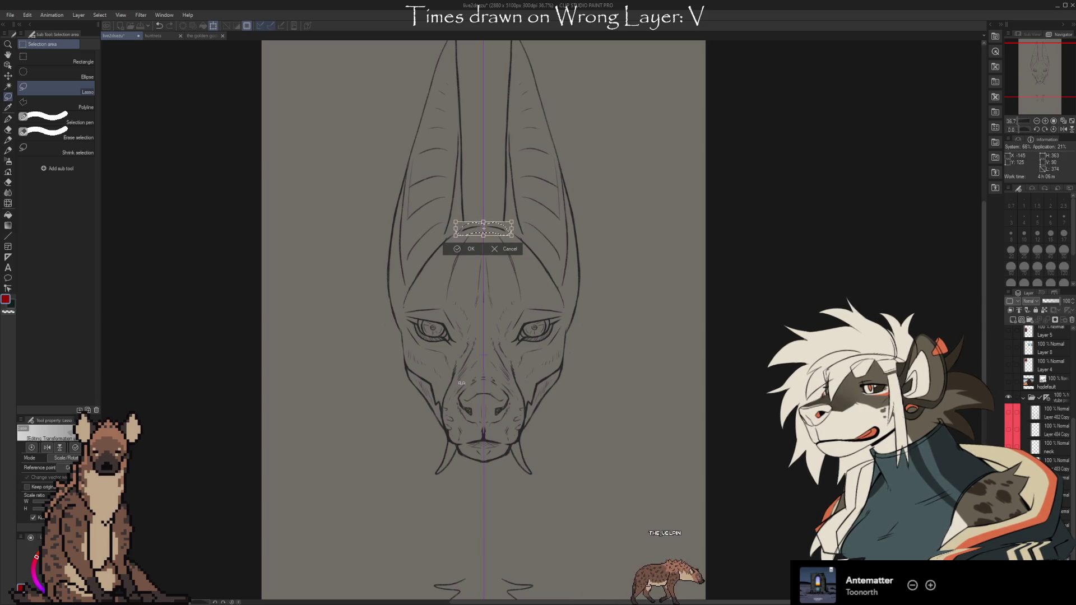
pyautogui.click(463, 249)
pyautogui.hotkey('ctrl', 'd')
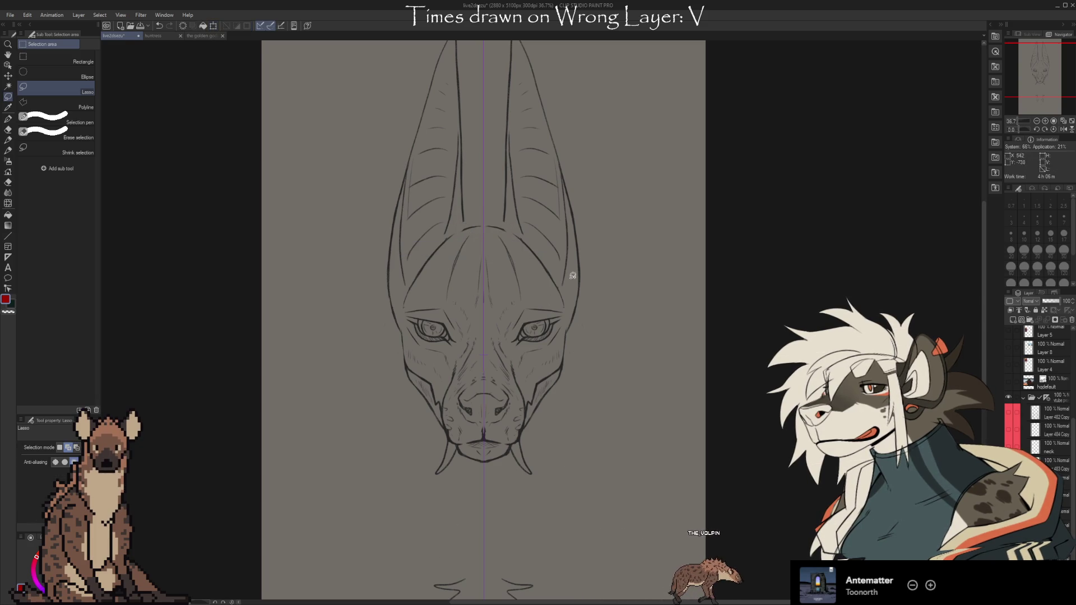
pyautogui.scroll(-1, 571, 276)
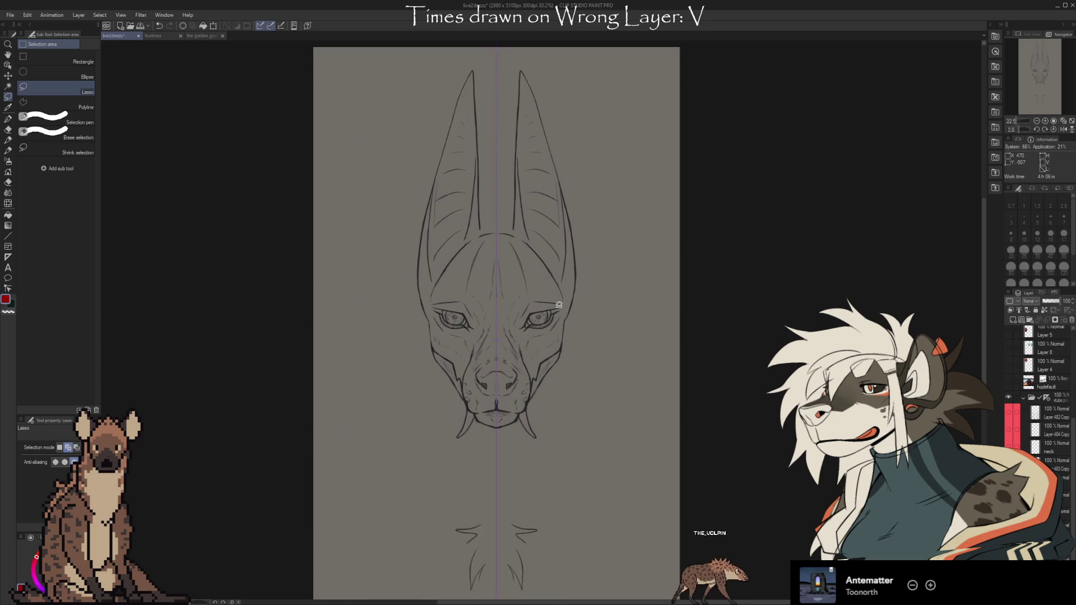
# Step: Select both ears with a symmetric lasso, scale the ears and crown down slightly, and commit
pyautogui.scroll(1, 558, 305)
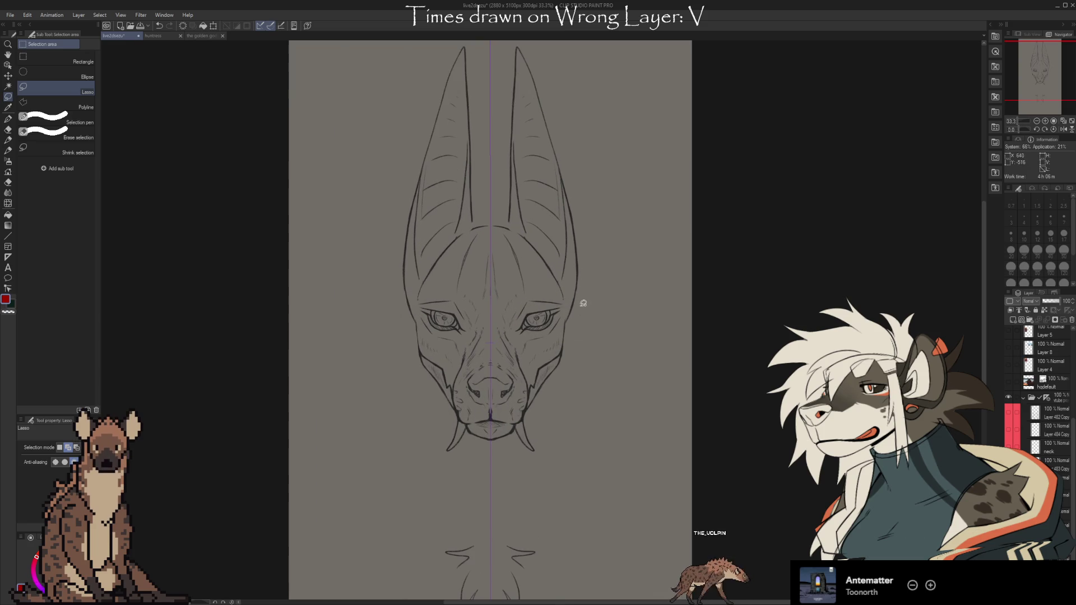
pyautogui.moveTo(577, 311)
pyautogui.mouseDown()
pyautogui.moveTo(570, 325)
pyautogui.moveTo(568, 288)
pyautogui.mouseUp()
pyautogui.moveTo(542, 244)
pyautogui.mouseDown()
pyautogui.moveTo(510, 221)
pyautogui.moveTo(497, 149)
pyautogui.moveTo(512, 42)
pyautogui.moveTo(595, 137)
pyautogui.moveTo(613, 274)
pyautogui.mouseUp()
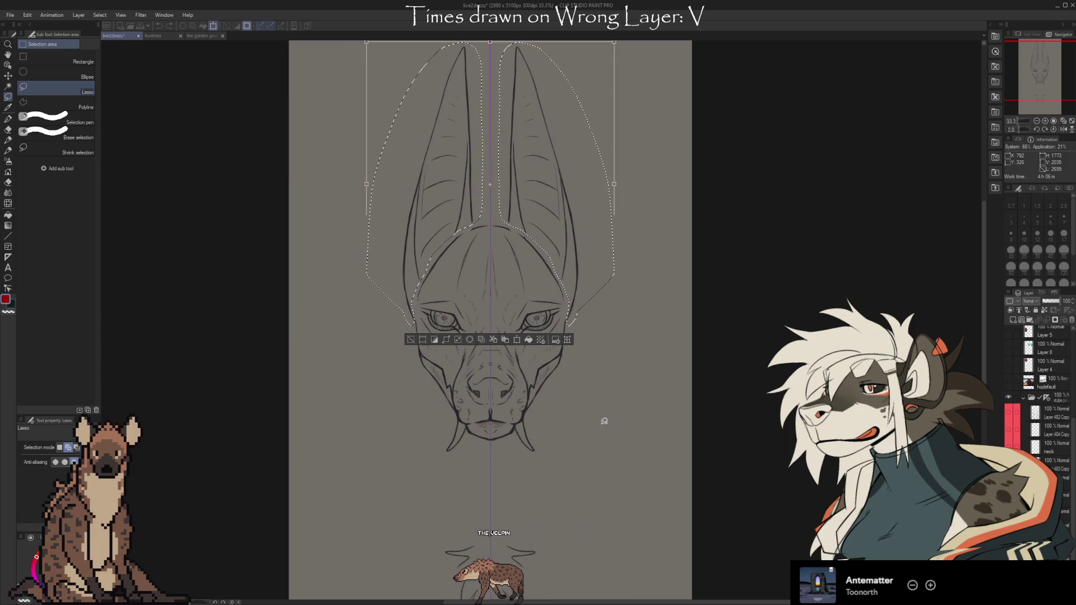
pyautogui.hotkey('ctrl', 't')
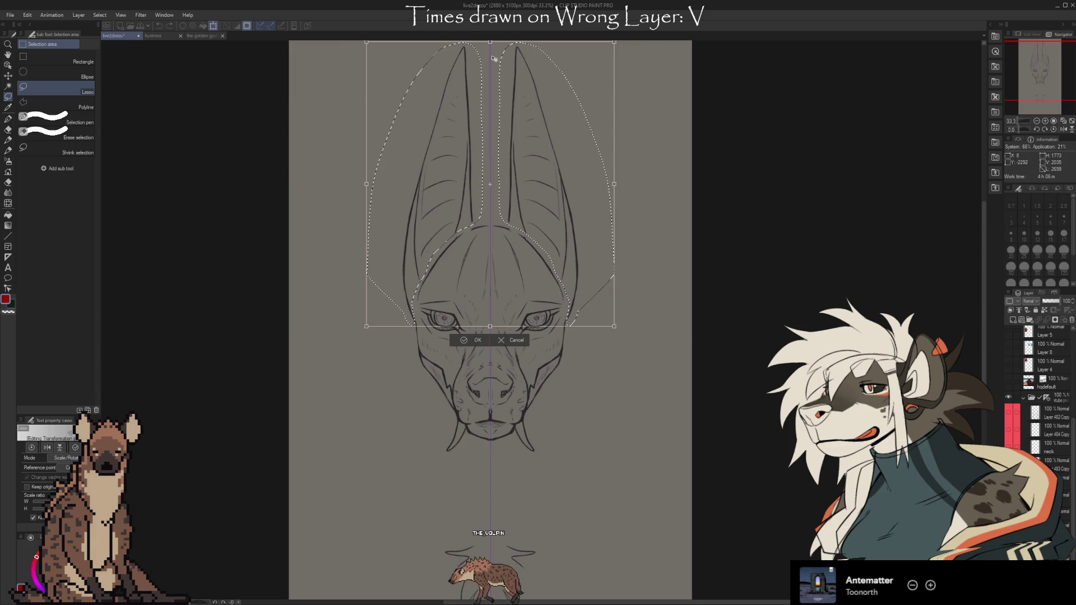
pyautogui.moveTo(489, 42); pyautogui.dragTo(489, 54)
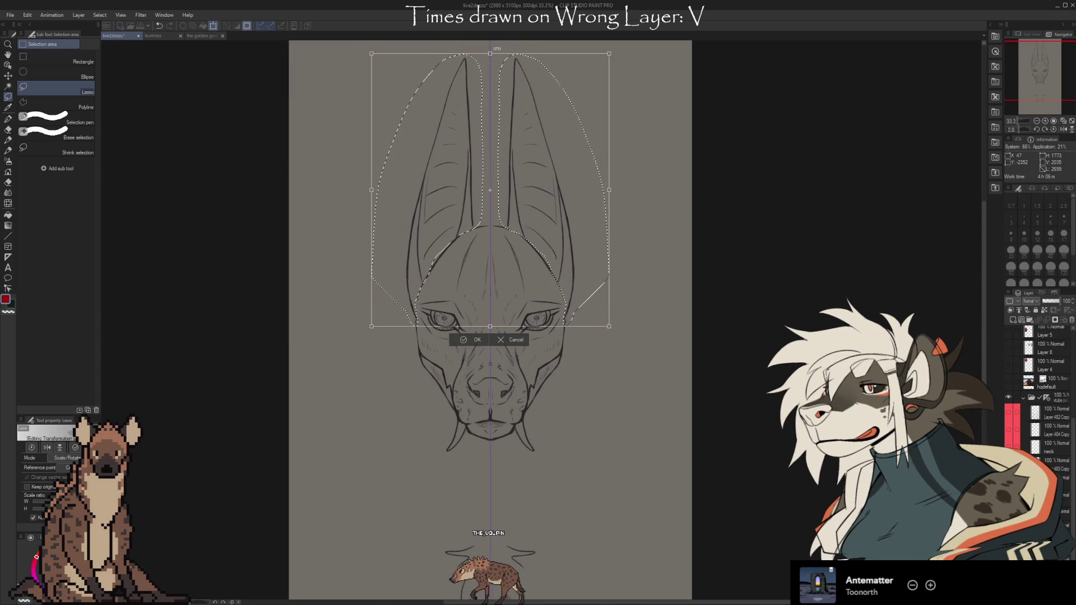
pyautogui.click(464, 341)
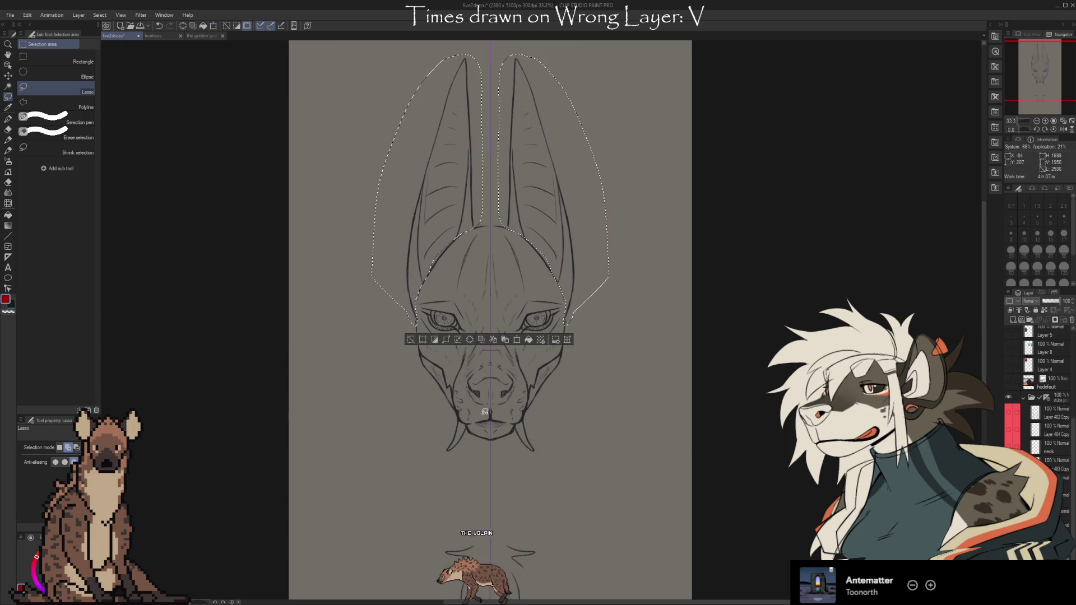
pyautogui.click(410, 339)
pyautogui.press('e')
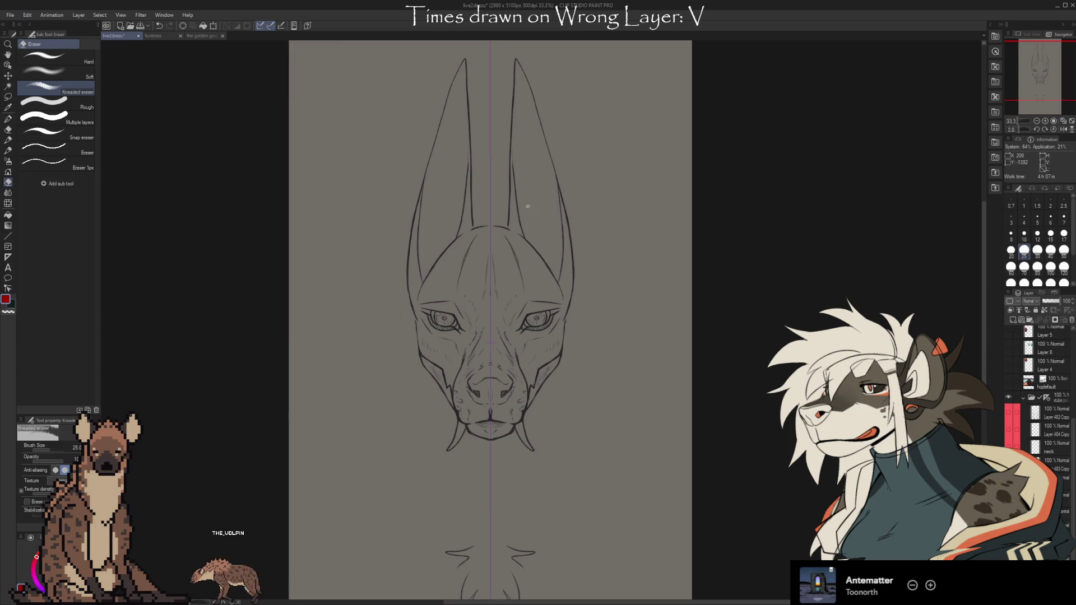
# Step: Show the mane line layers again and frame the reshaped head, ears and mane in view
pyautogui.click(1007, 419)
pyautogui.scroll(-5, 550, 231)
pyautogui.scroll(5, 556, 315)
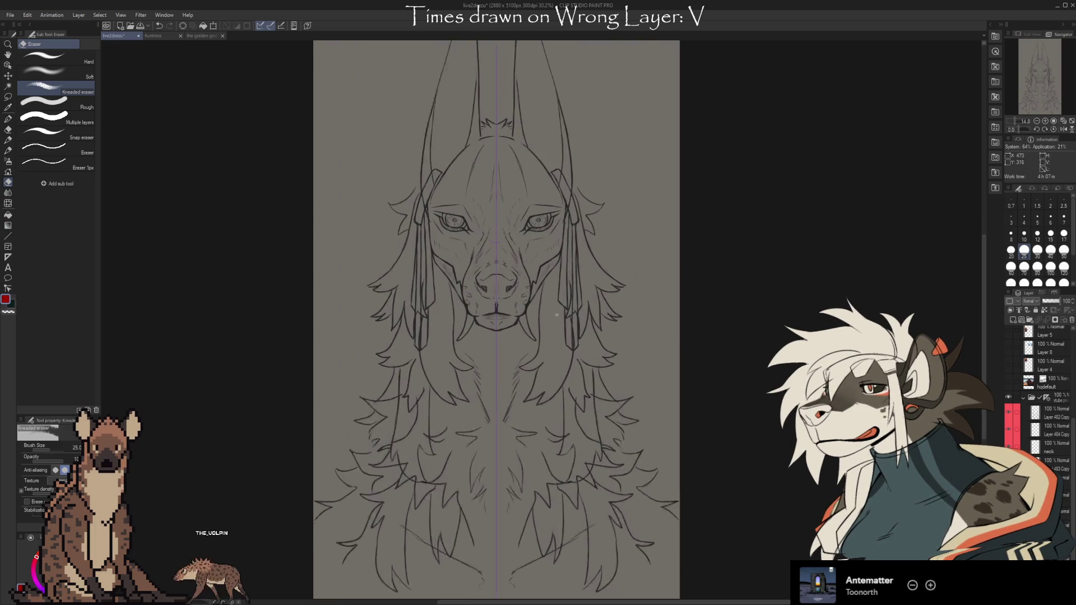
pyautogui.scroll(1, 556, 315)
pyautogui.moveTo(589, 241); pyautogui.dragTo(605, 288)
pyautogui.moveTo(617, 230); pyautogui.dragTo(607, 285)
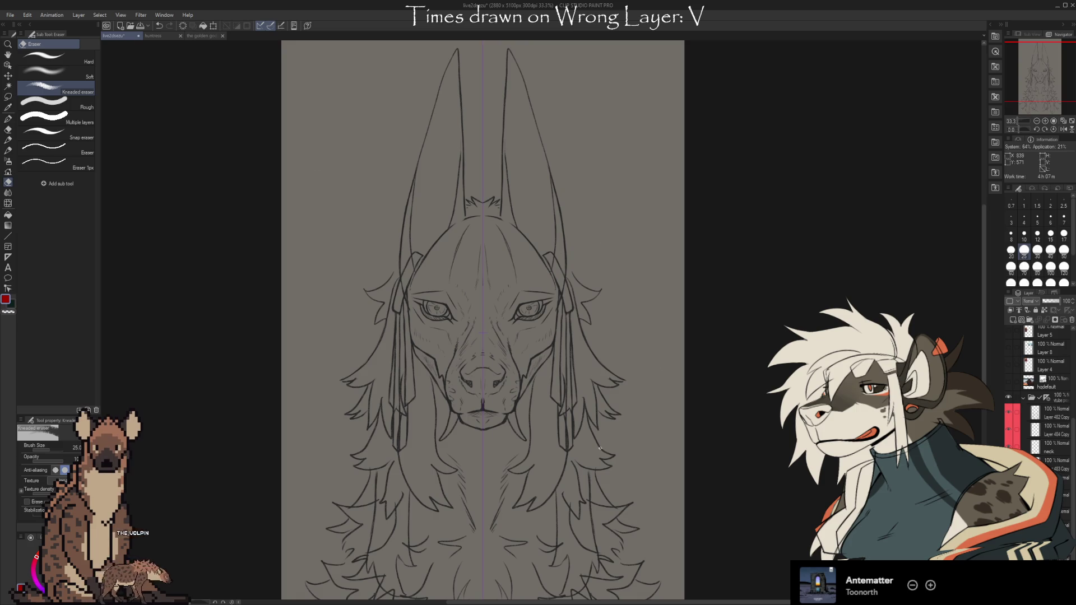
pyautogui.scroll(2, 484, 437)
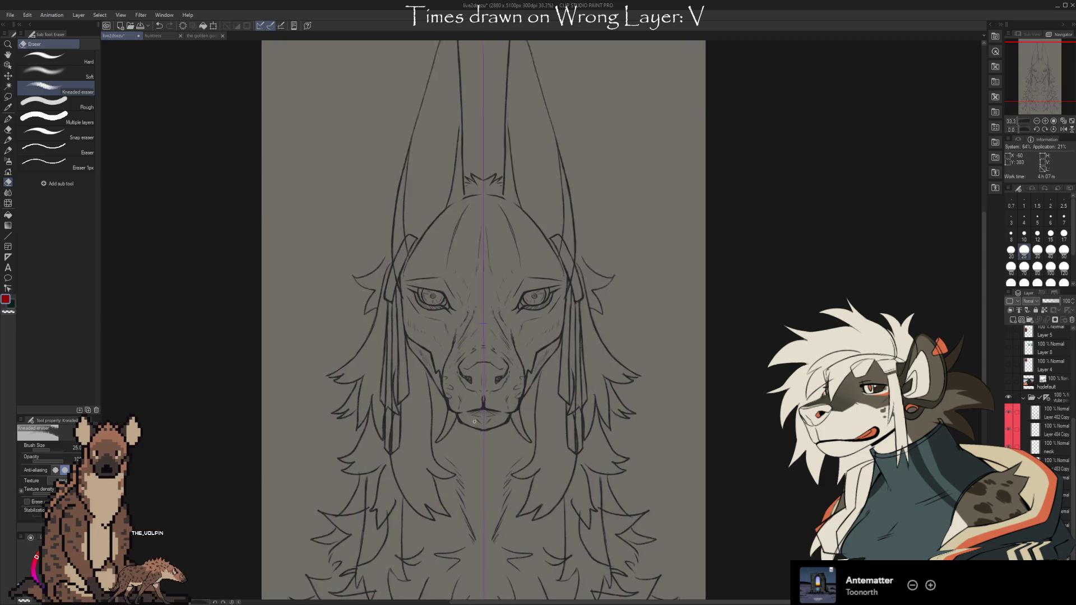
pyautogui.scroll(-1, 484, 437)
pyautogui.moveTo(579, 529); pyautogui.dragTo(585, 485)
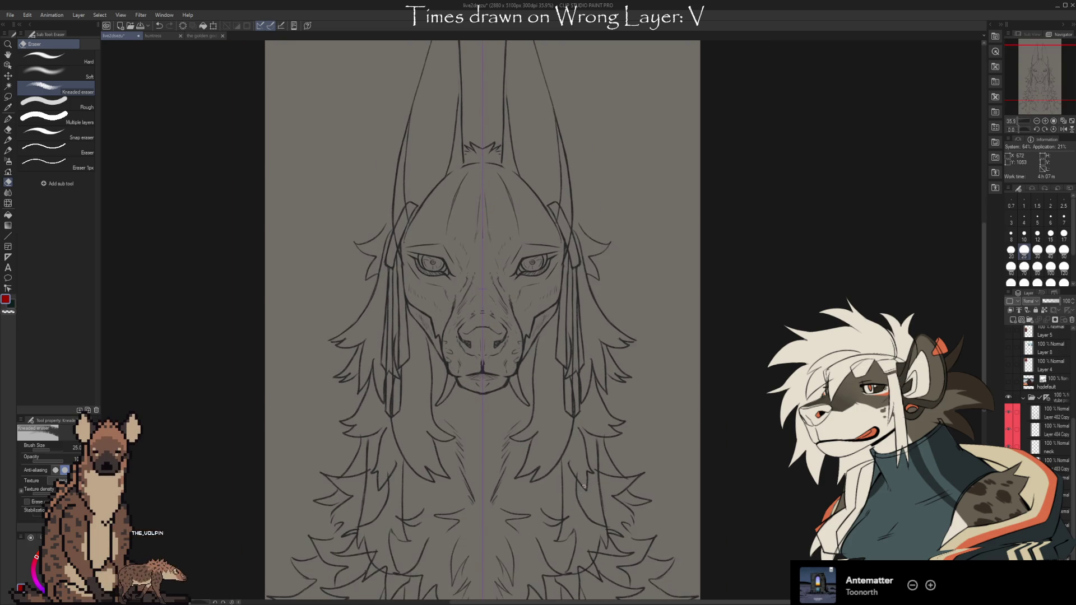
pyautogui.scroll(2, 531, 473)
pyautogui.moveTo(487, 387)
pyautogui.mouseDown()
pyautogui.moveTo(498, 597)
pyautogui.moveTo(492, 468)
pyautogui.moveTo(509, 453)
pyautogui.moveTo(587, 474)
pyautogui.mouseUp()
pyautogui.scroll(1, 1074, 451)
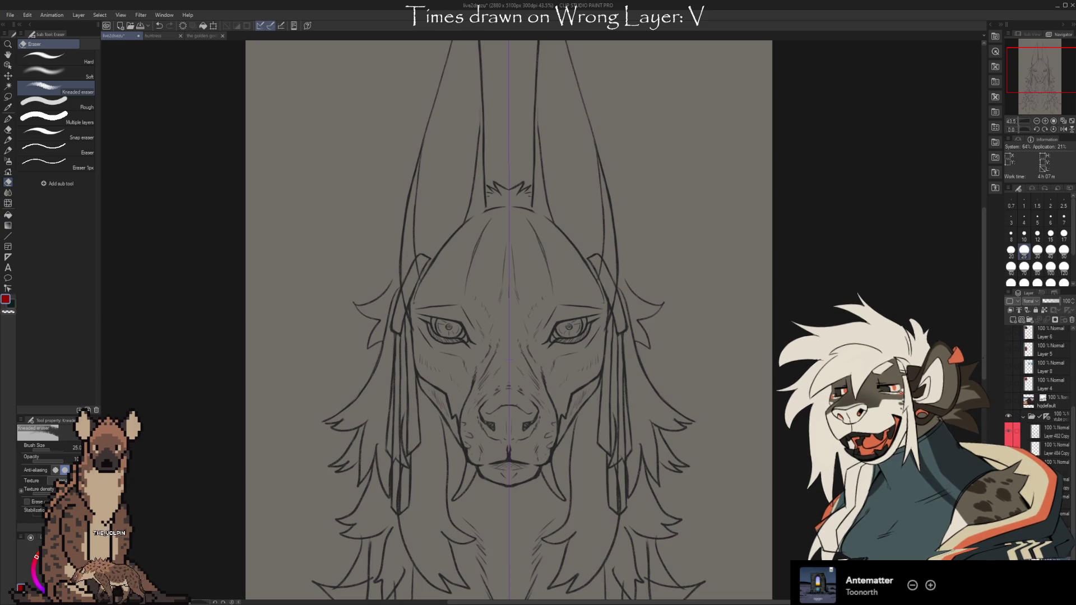
pyautogui.scroll(4, 1074, 451)
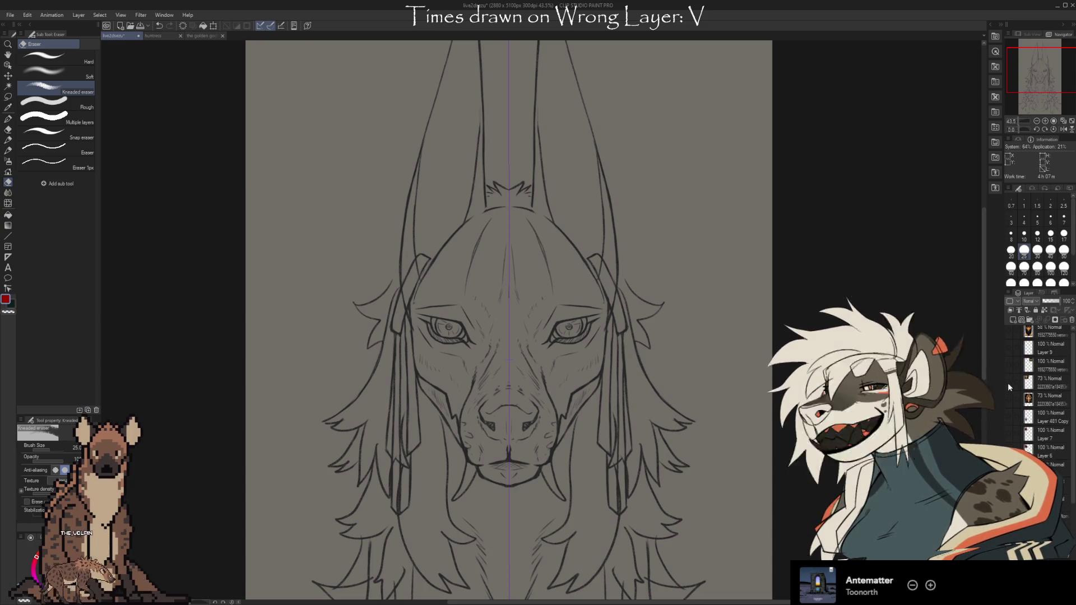
pyautogui.click(1008, 382)
pyautogui.click(1008, 399)
pyautogui.click(1008, 399)
pyautogui.click(1007, 364)
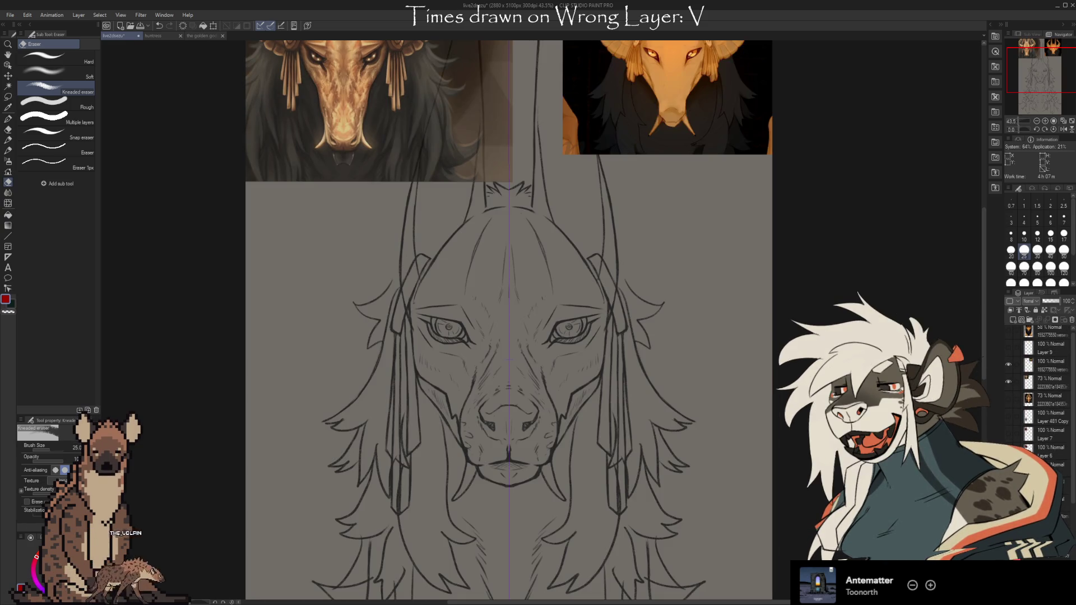
pyautogui.scroll(1, 499, 330)
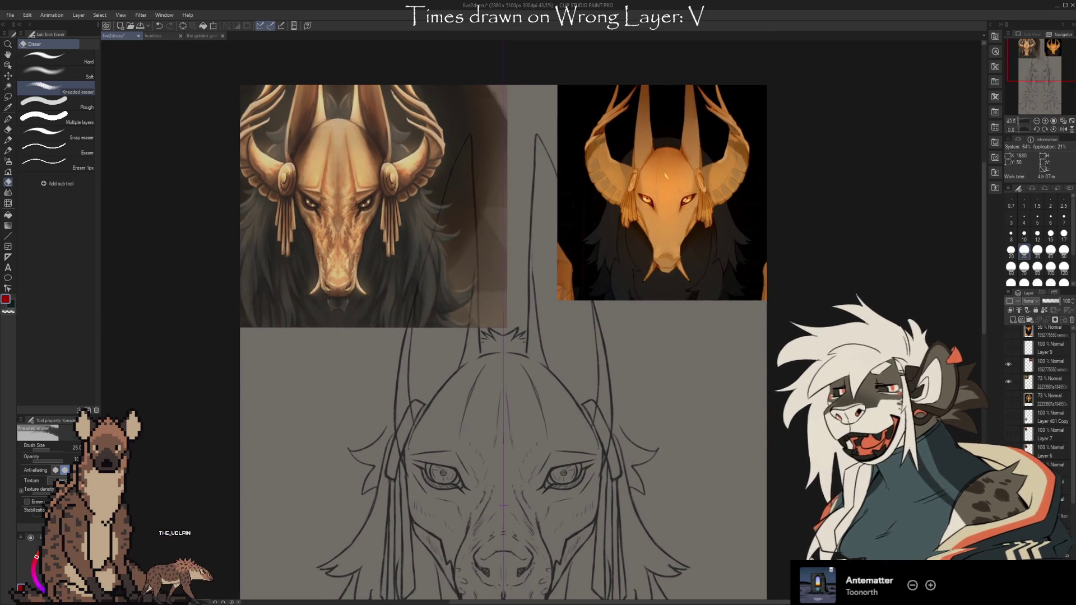
pyautogui.scroll(-4, 505, 336)
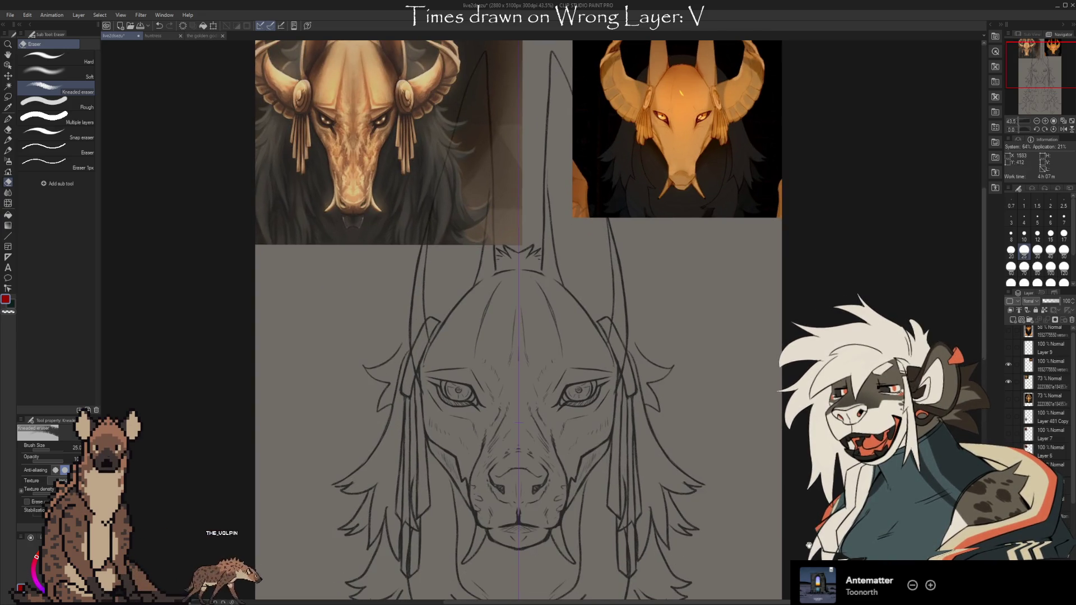
pyautogui.scroll(-3, 518, 320)
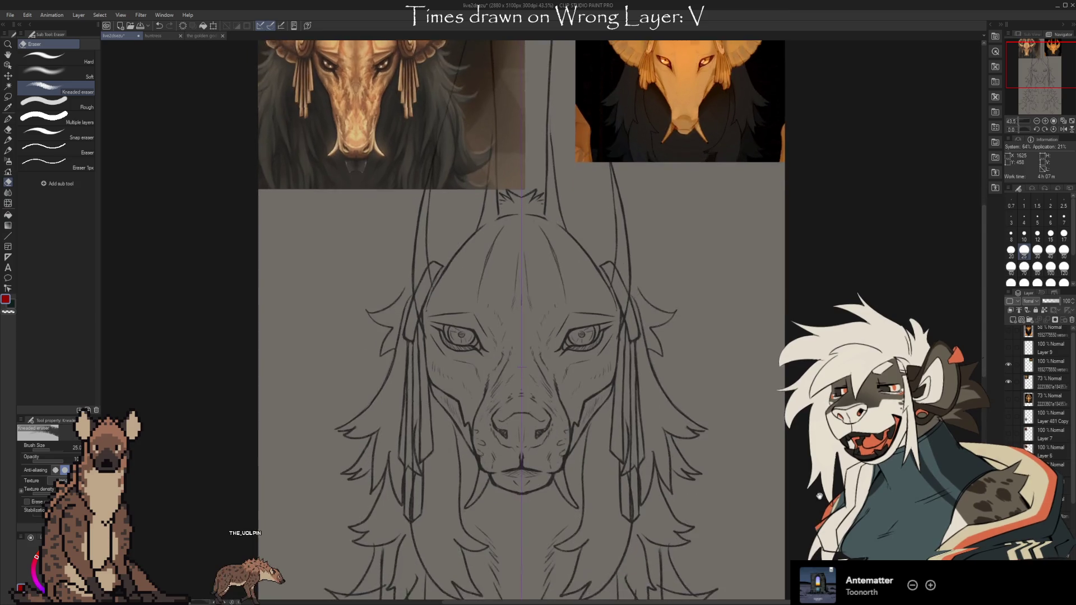
pyautogui.scroll(4, 519, 319)
pyautogui.scroll(1, 515, 319)
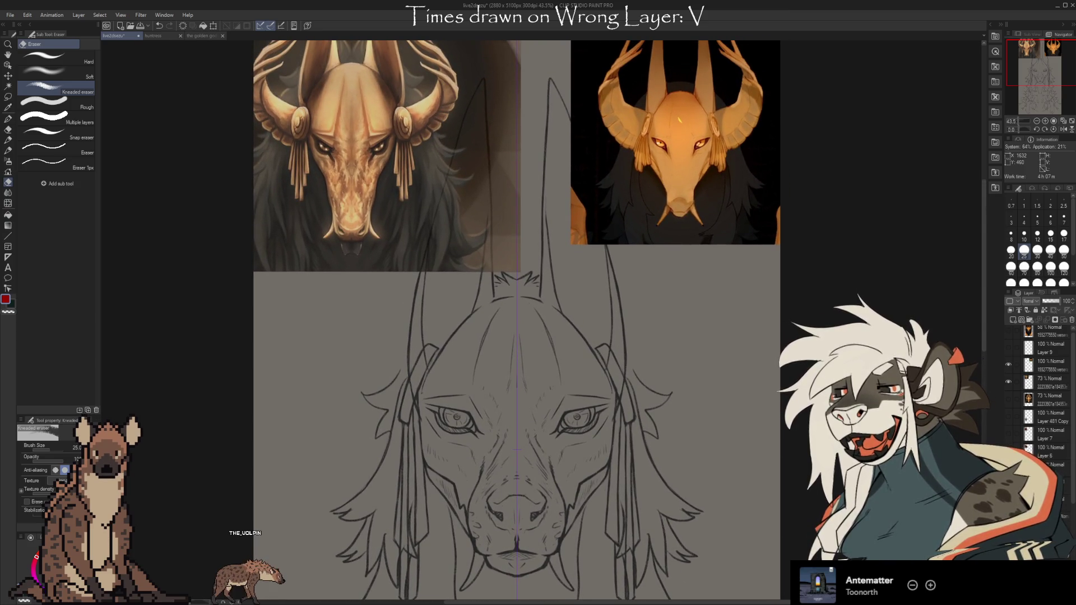
pyautogui.scroll(1, 644, 130)
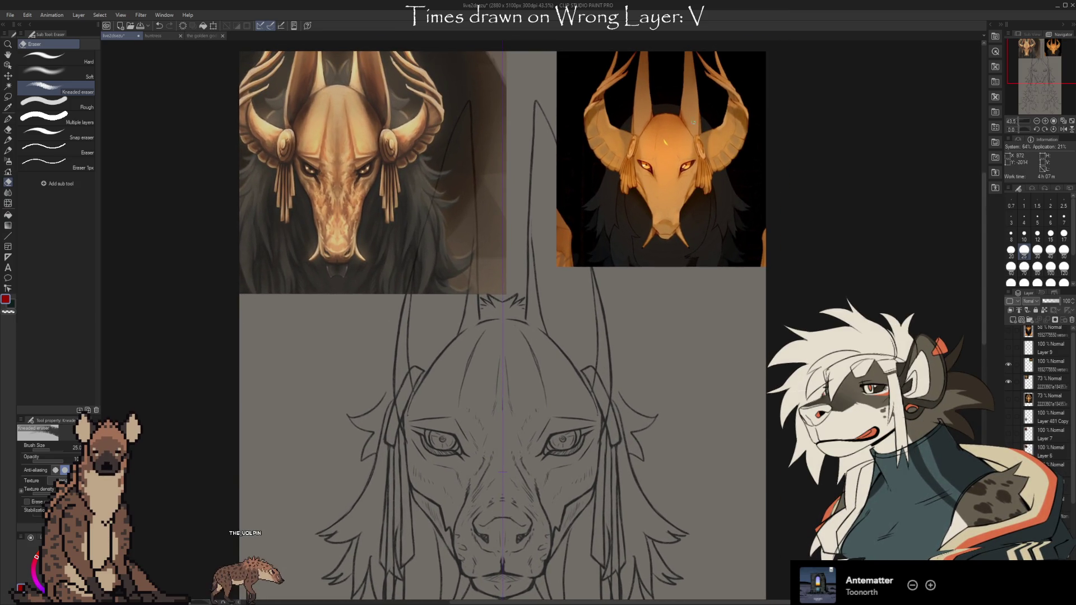
pyautogui.scroll(3, 688, 134)
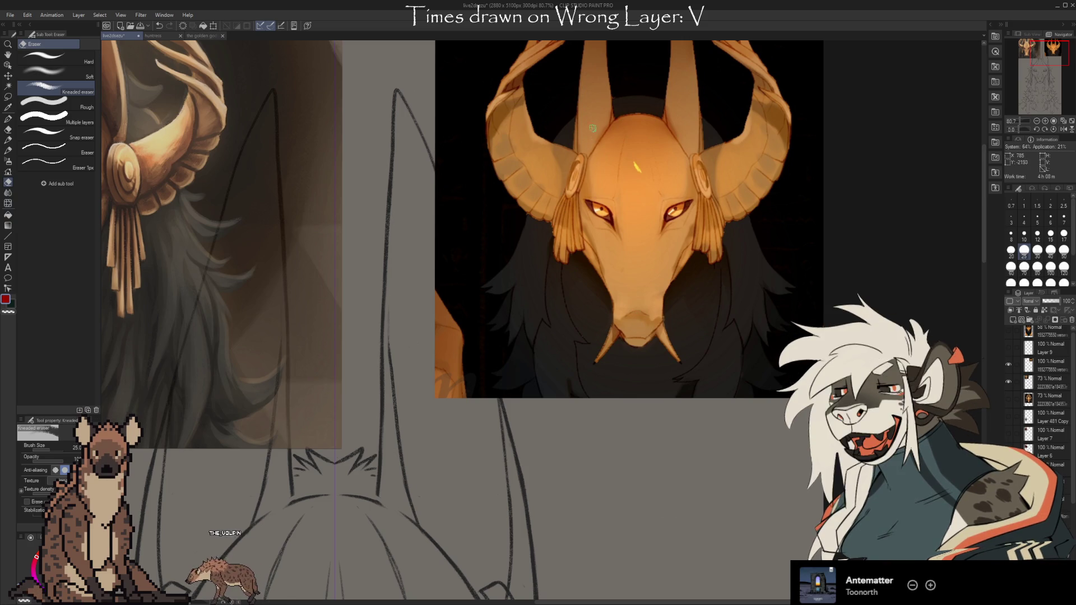
pyautogui.hscroll(-5, 683, 182)
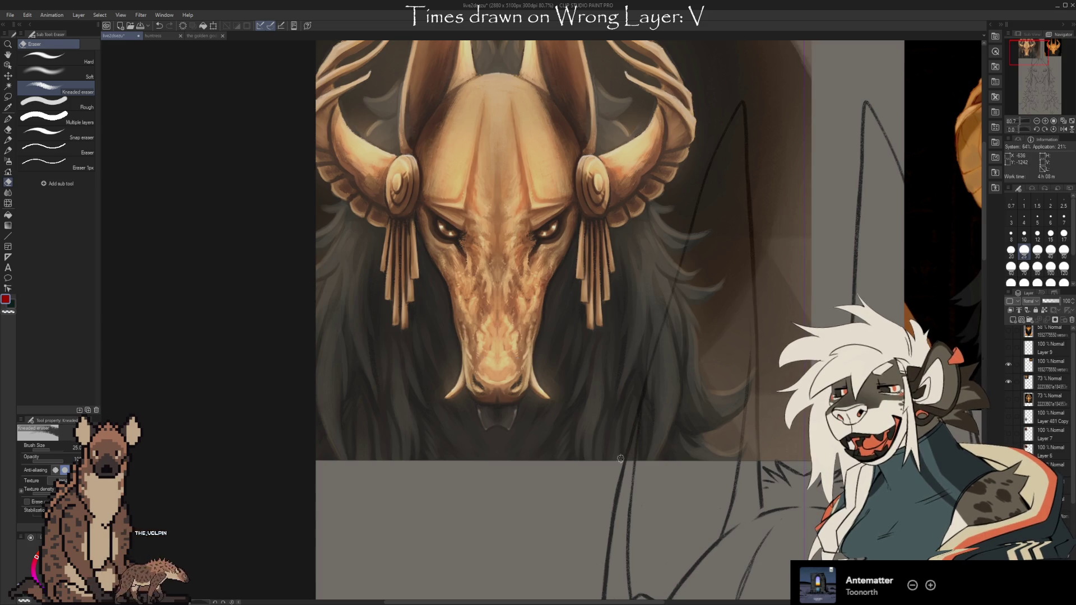
pyautogui.hscroll(2, 776, 472)
pyautogui.hscroll(6, 776, 472)
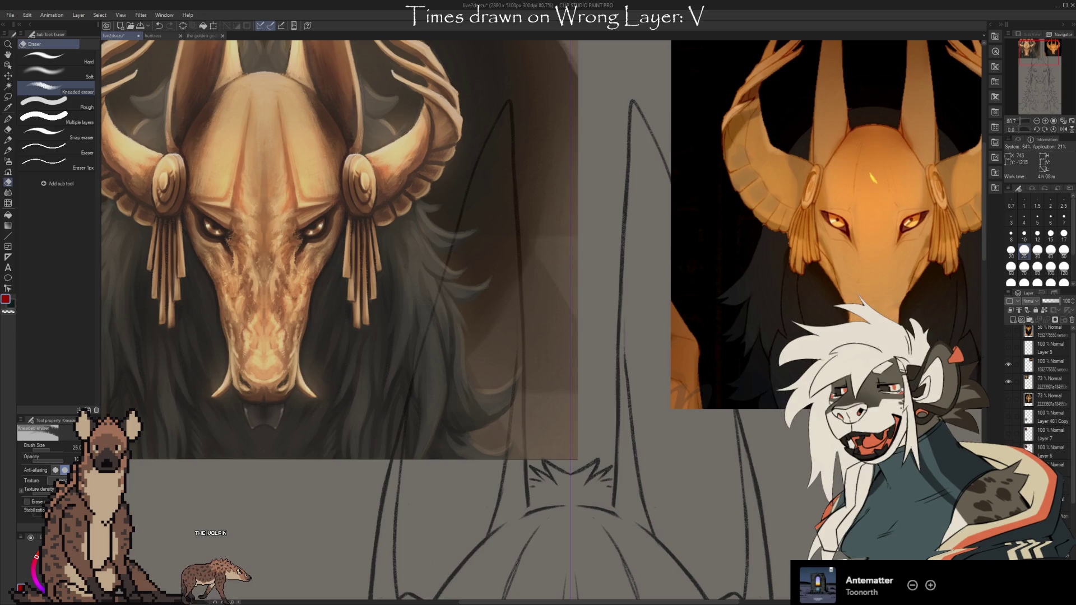
pyautogui.hscroll(1, 796, 426)
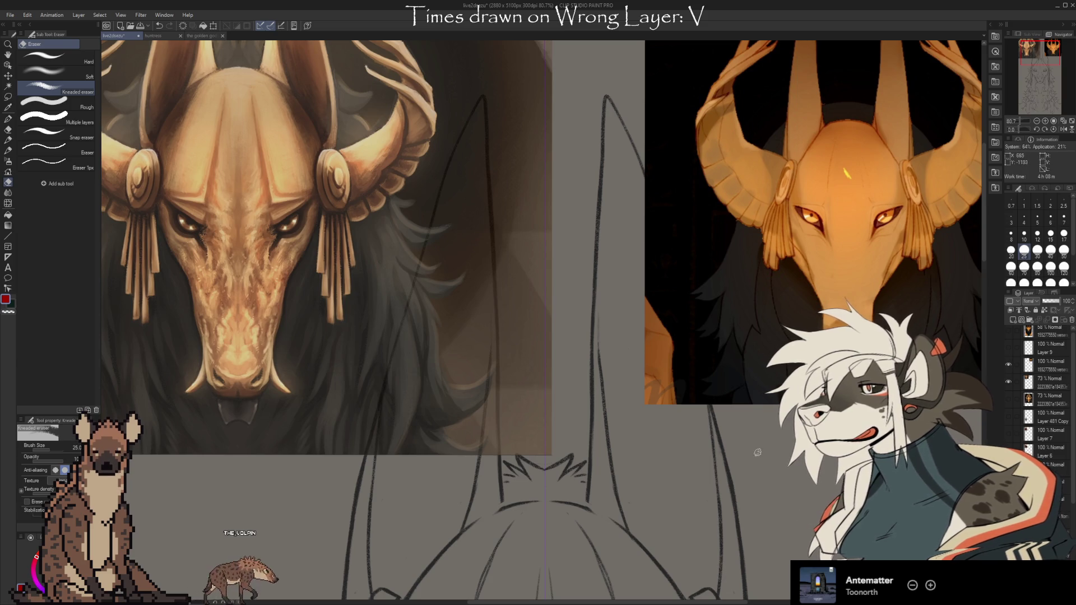
pyautogui.scroll(-3, 806, 520)
pyautogui.scroll(1, 685, 477)
pyautogui.moveTo(685, 477); pyautogui.dragTo(692, 474)
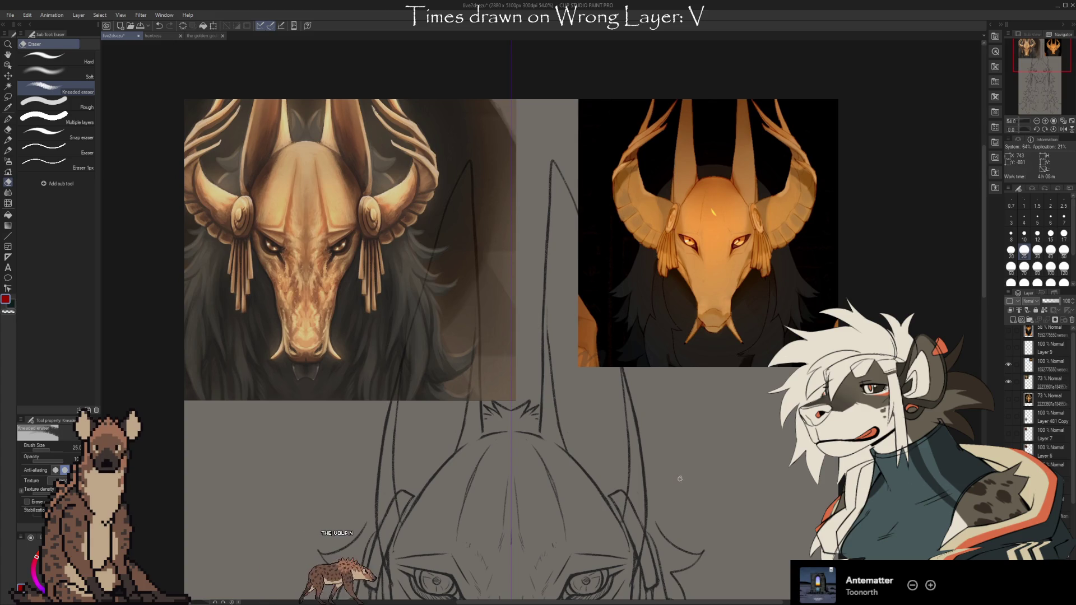
pyautogui.scroll(-2, 678, 477)
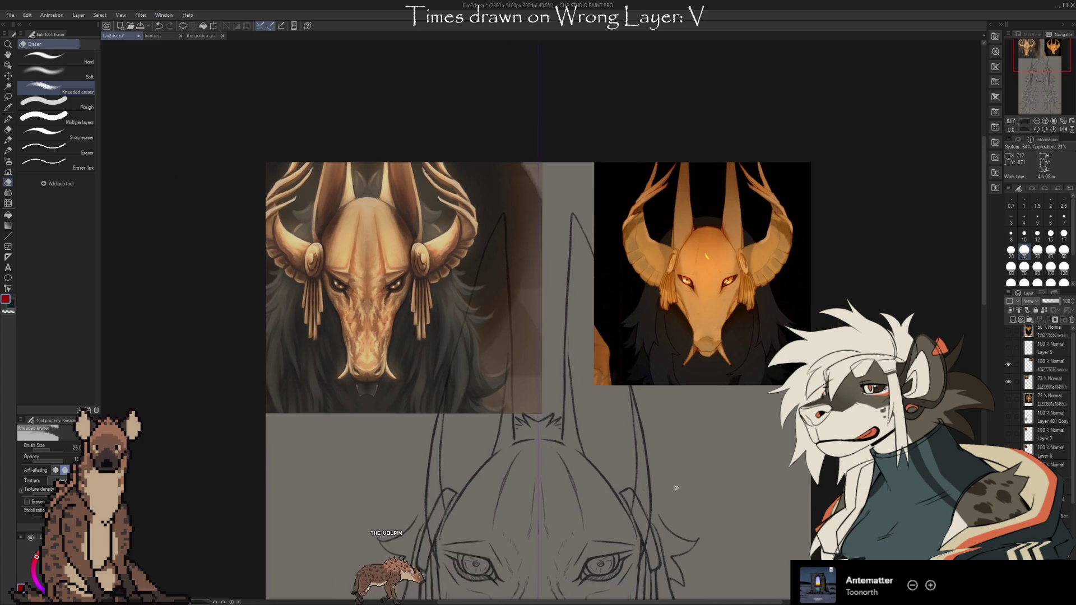
pyautogui.moveTo(722, 573); pyautogui.dragTo(696, 359)
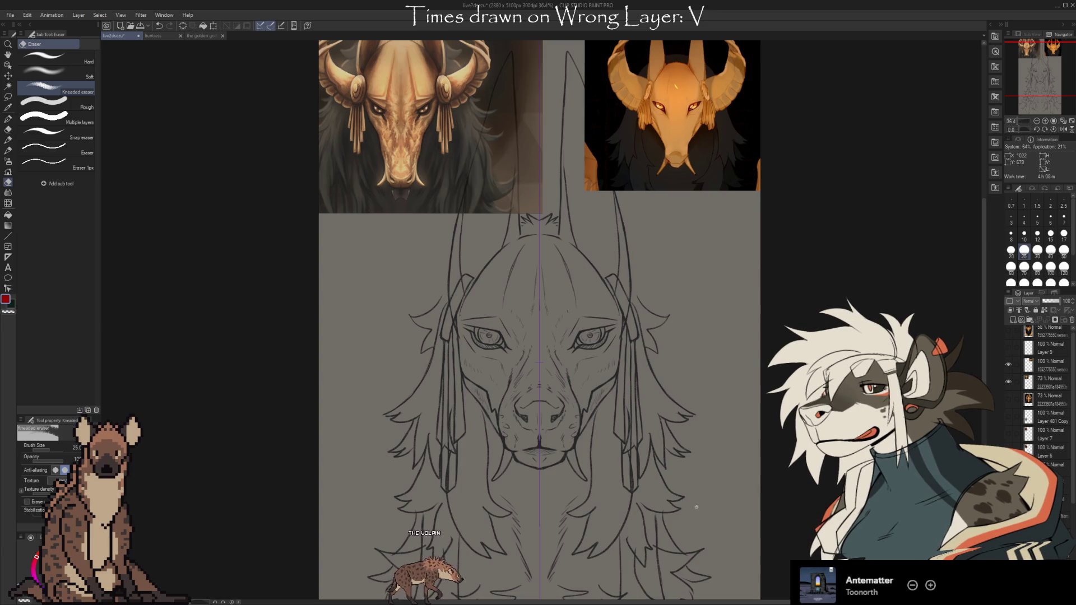
pyautogui.scroll(1, 695, 515)
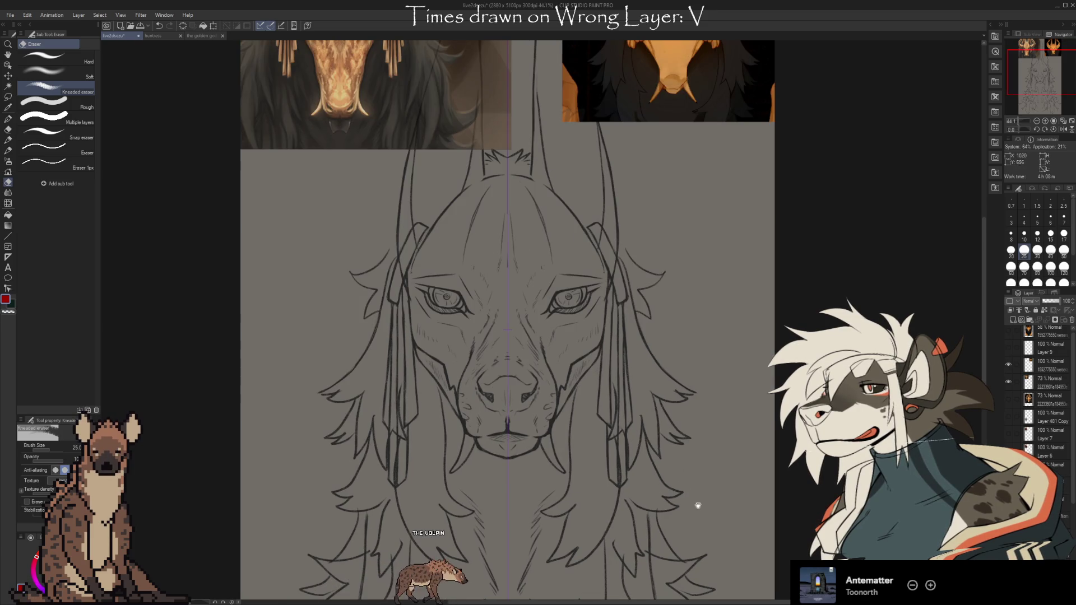
pyautogui.moveTo(704, 511)
pyautogui.mouseDown()
pyautogui.moveTo(715, 576)
pyautogui.moveTo(718, 490)
pyautogui.mouseUp()
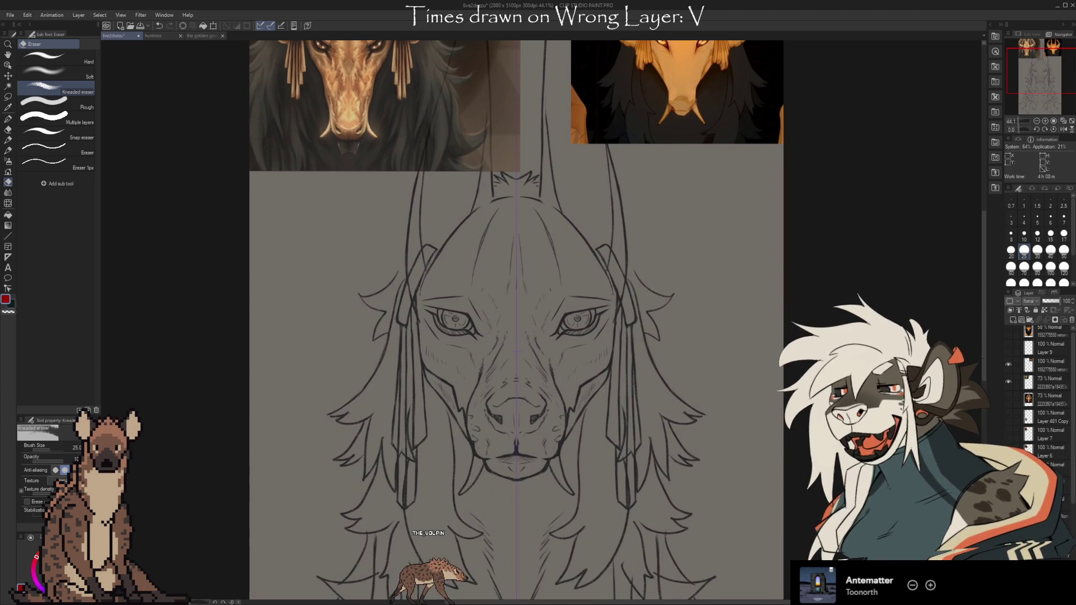
pyautogui.click(1008, 364)
pyautogui.click(1008, 381)
pyautogui.moveTo(760, 578); pyautogui.dragTo(756, 522)
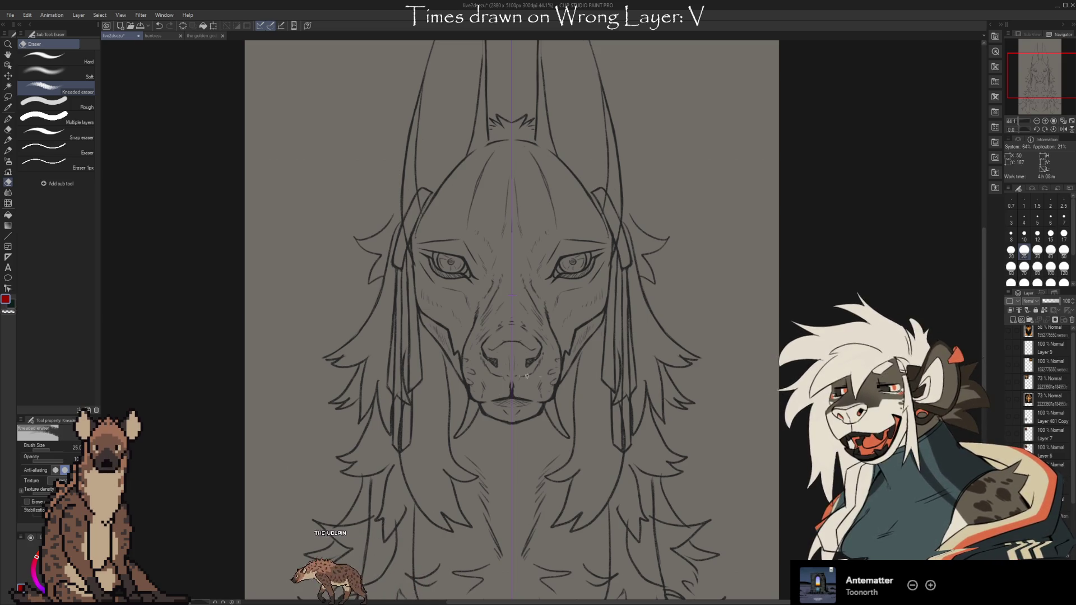
pyautogui.press('b')
pyautogui.moveTo(453, 328); pyautogui.dragTo(452, 339)
pyautogui.moveTo(457, 334); pyautogui.dragTo(568, 334)
pyautogui.moveTo(570, 326); pyautogui.dragTo(573, 340)
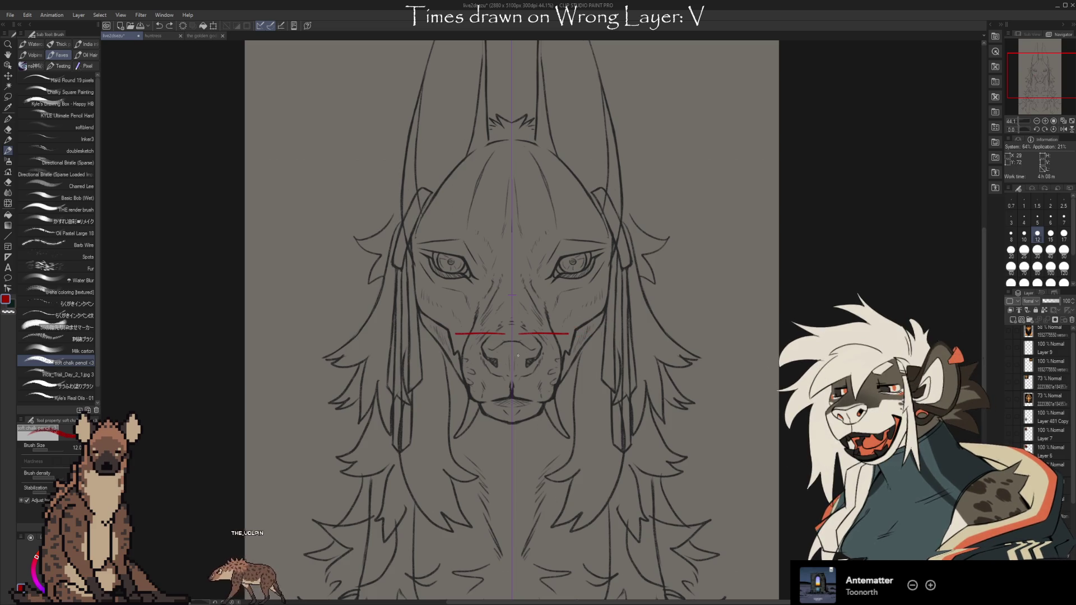
pyautogui.press('Delete')
pyautogui.moveTo(473, 361); pyautogui.dragTo(552, 361)
pyautogui.moveTo(546, 410); pyautogui.dragTo(567, 409)
pyautogui.moveTo(456, 409); pyautogui.dragTo(540, 421)
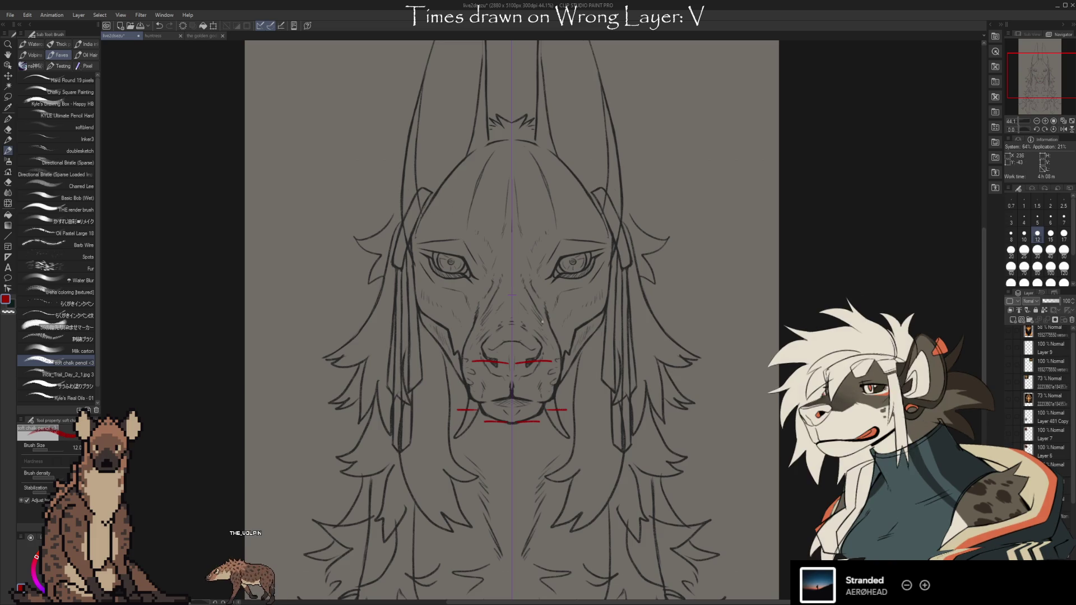
pyautogui.moveTo(486, 314); pyautogui.dragTo(511, 421)
pyautogui.moveTo(538, 312); pyautogui.dragTo(512, 422)
pyautogui.moveTo(698, 373); pyautogui.dragTo(326, 373)
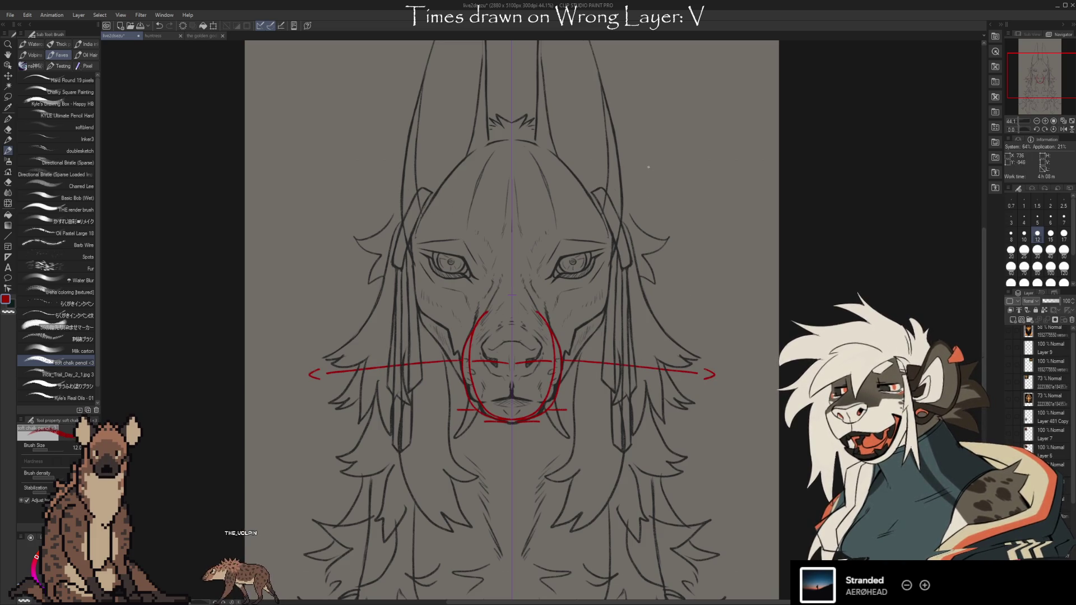
pyautogui.moveTo(504, 160)
pyautogui.mouseDown()
pyautogui.moveTo(487, 196)
pyautogui.moveTo(529, 202)
pyautogui.mouseUp()
pyautogui.hotkey('ctrl', 'z')
pyautogui.hotkey('ctrl', 'z')
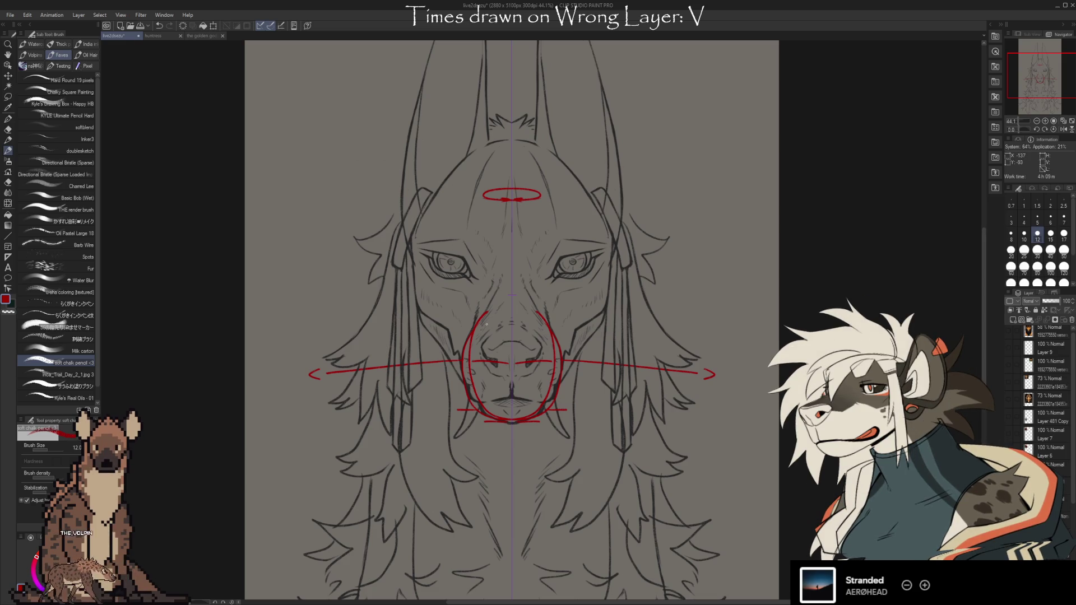
pyautogui.hotkey('ctrl', 'z')
pyautogui.hotkey('ctrl', 'z')
pyautogui.hotkey('ctrl', 'z')
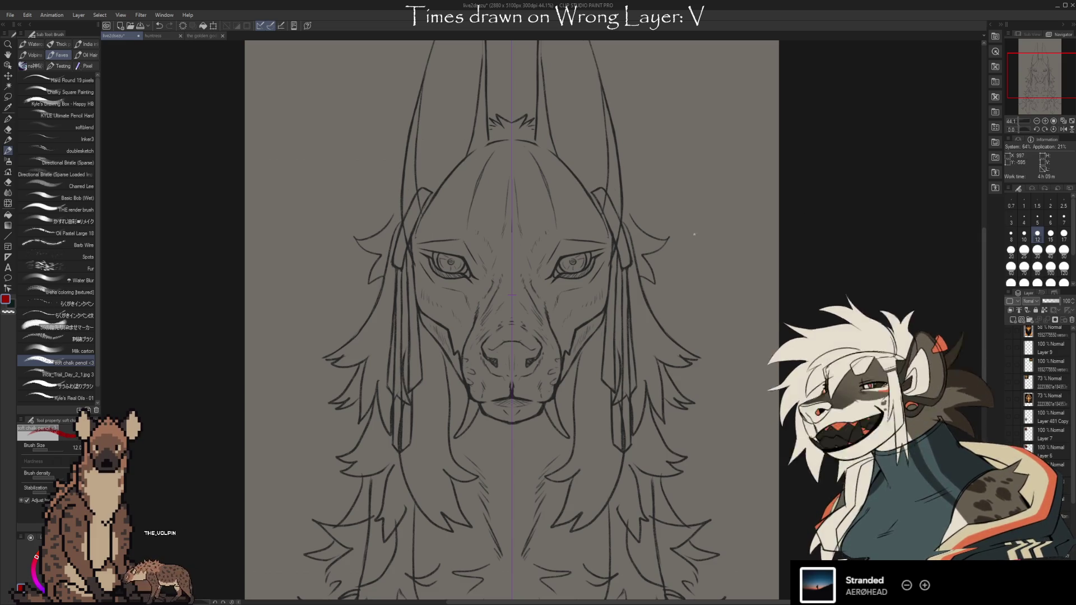
# Step: Draw mirrored red arcs down the jackal's forehead
pyautogui.moveTo(697, 253)
pyautogui.mouseDown()
pyautogui.moveTo(691, 277)
pyautogui.moveTo(717, 225)
pyautogui.mouseUp()
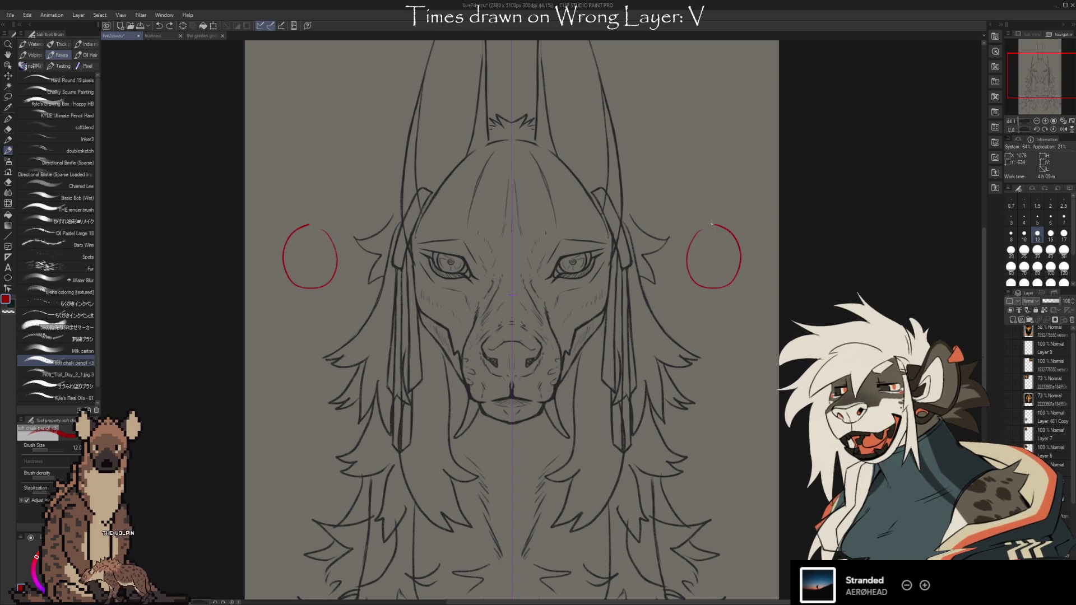
pyautogui.moveTo(537, 199); pyautogui.dragTo(528, 212)
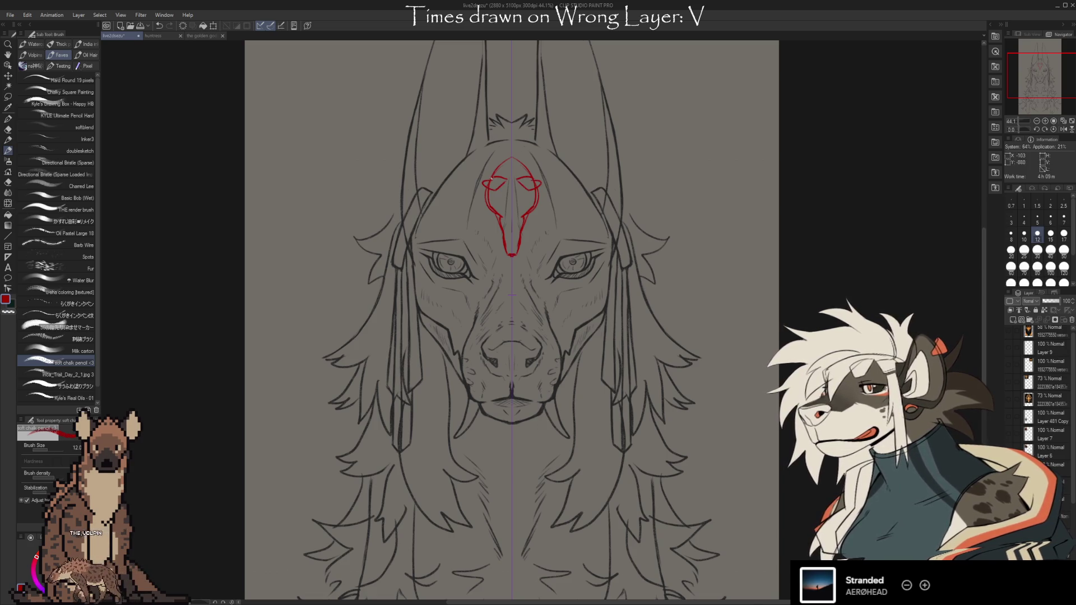
pyautogui.press('e')
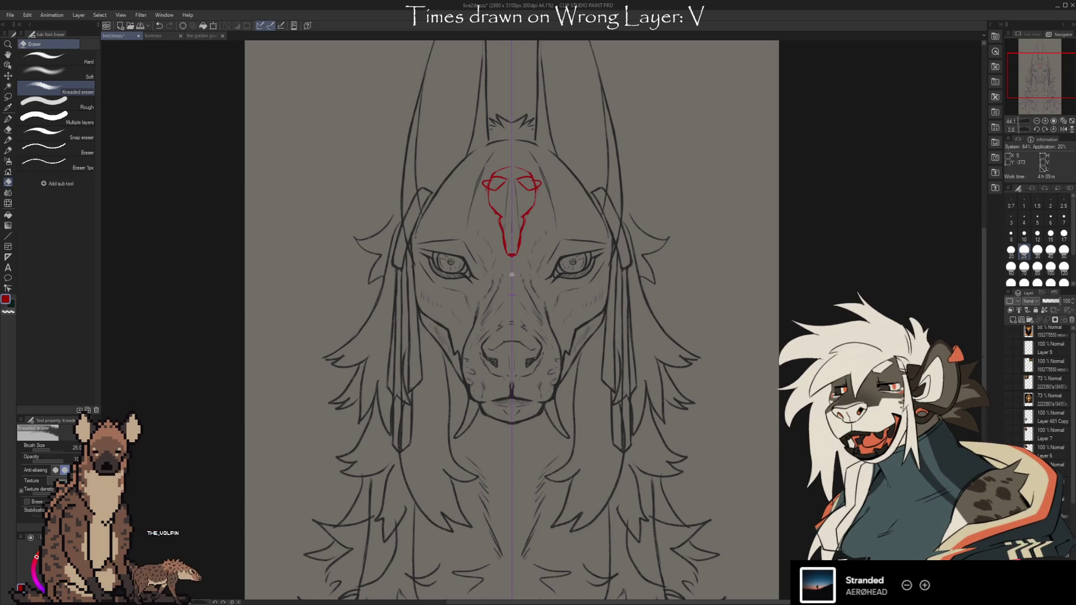
# Step: Undo the small red dash and lower part of the red forehead mark
pyautogui.press('b')
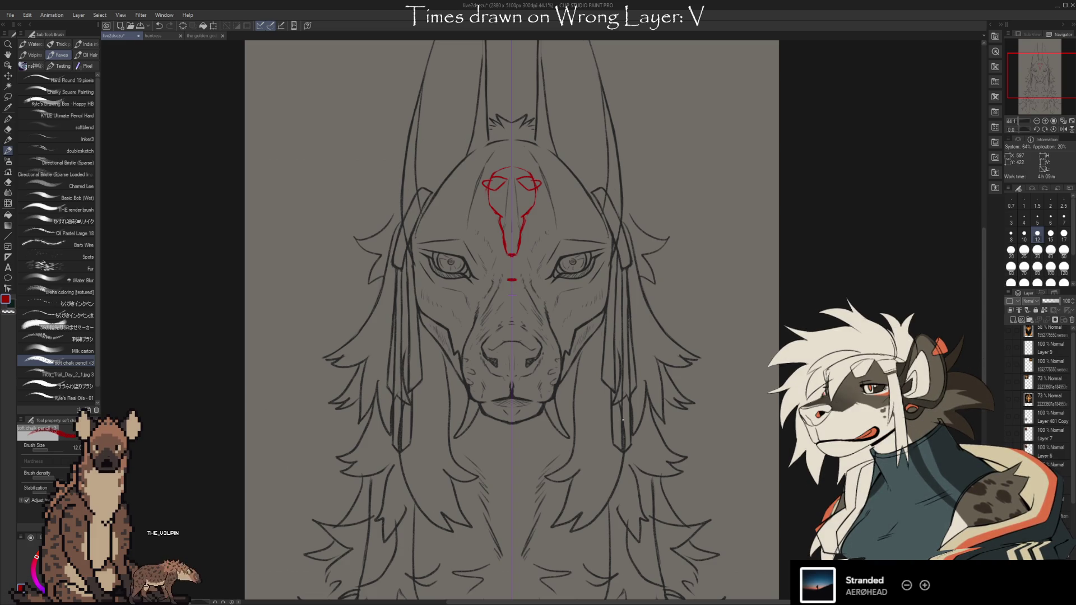
pyautogui.hotkey('ctrl', 'z')
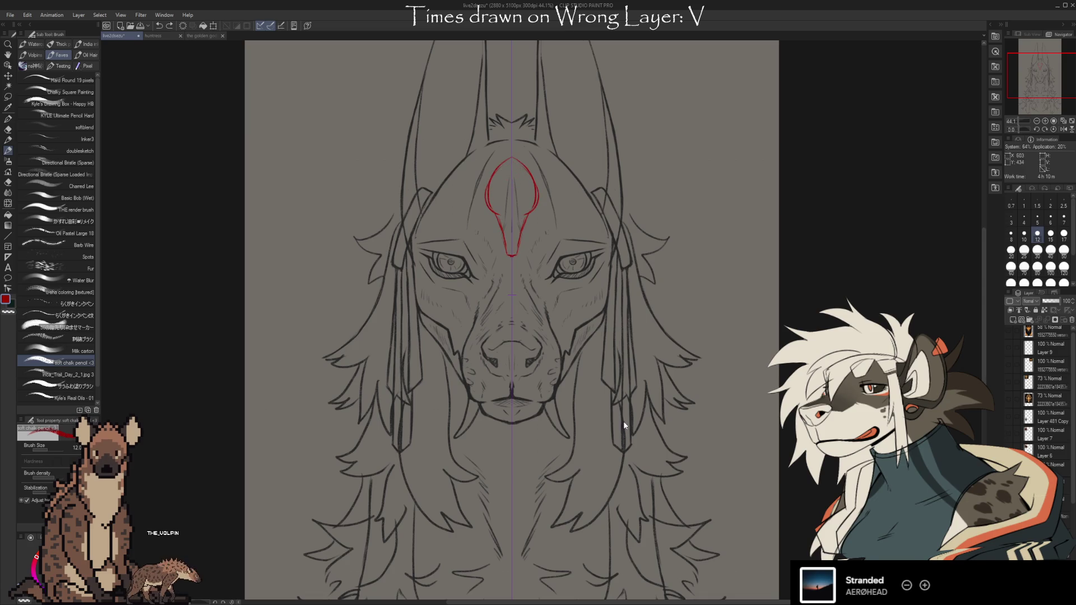
pyautogui.hotkey('ctrl', 'z')
pyautogui.hotkey('ctrl', 'z')
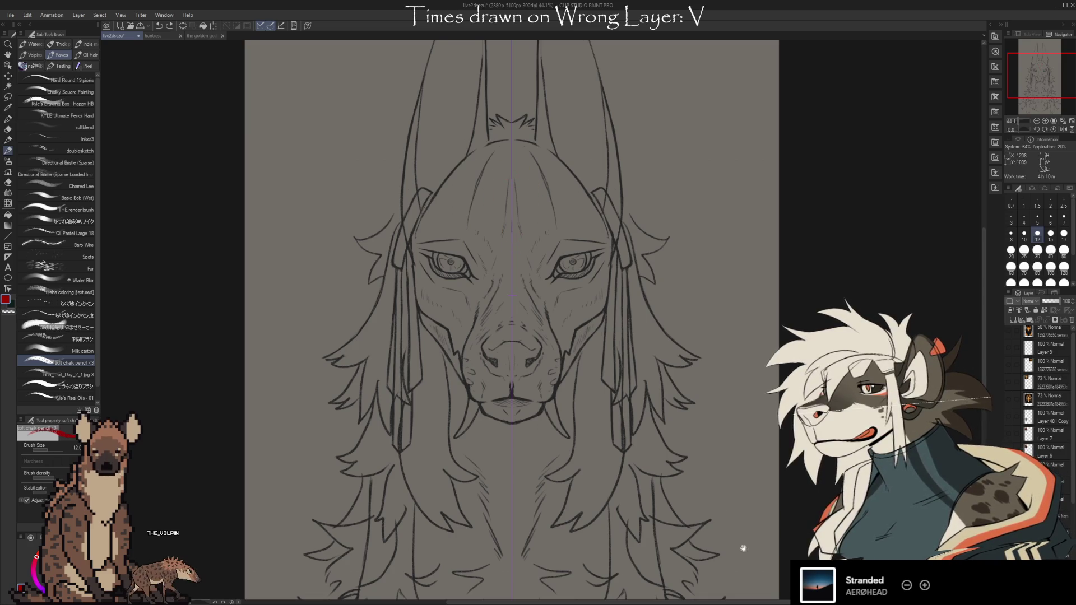
pyautogui.scroll(-3, 736, 534)
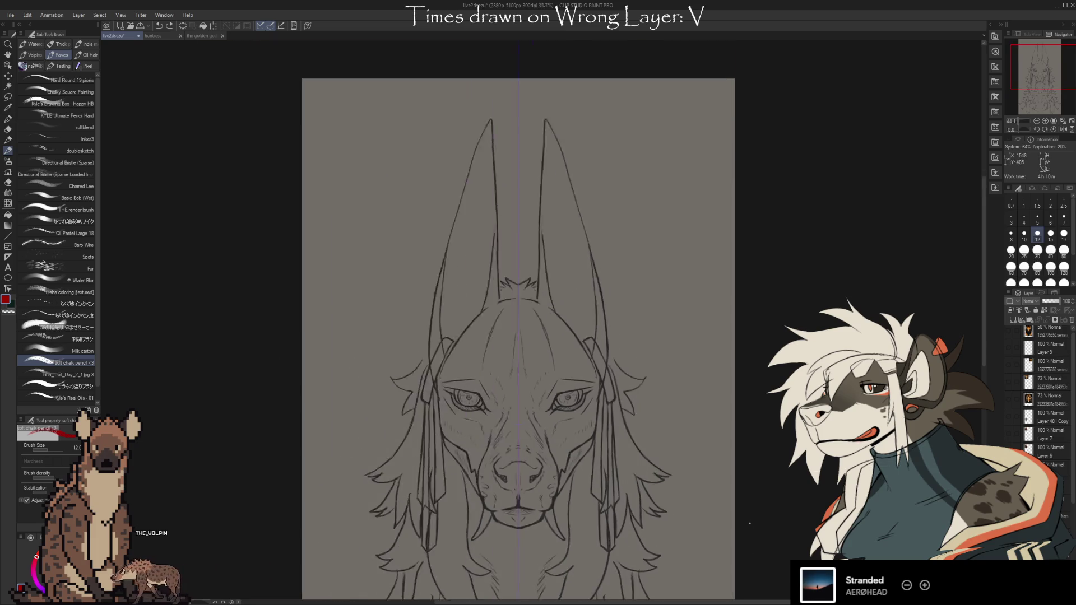
pyautogui.scroll(-1, 750, 522)
pyautogui.moveTo(767, 560); pyautogui.dragTo(697, 464)
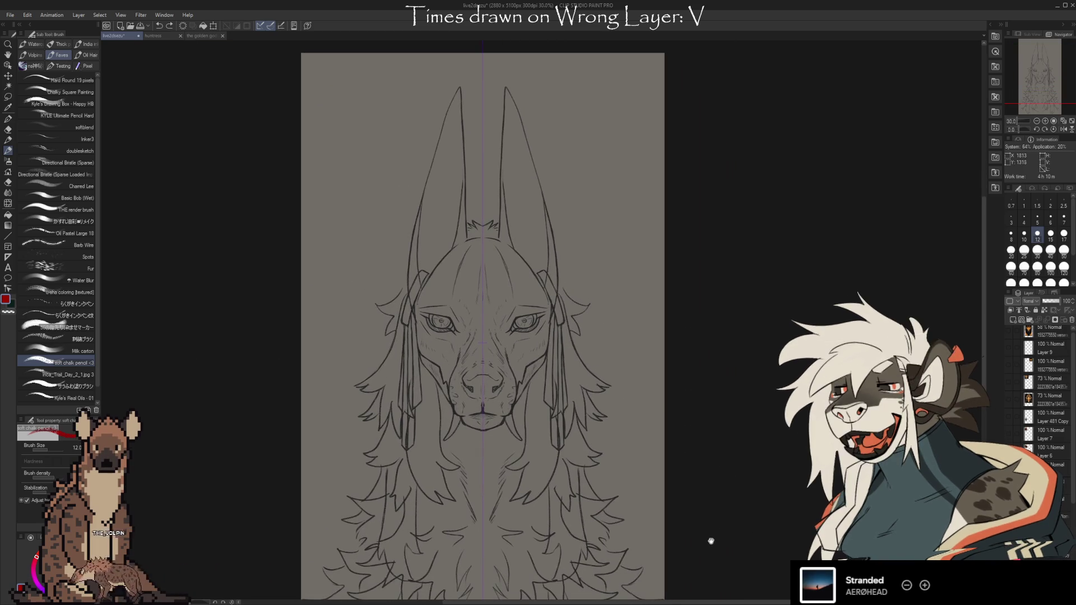
pyautogui.click(1007, 380)
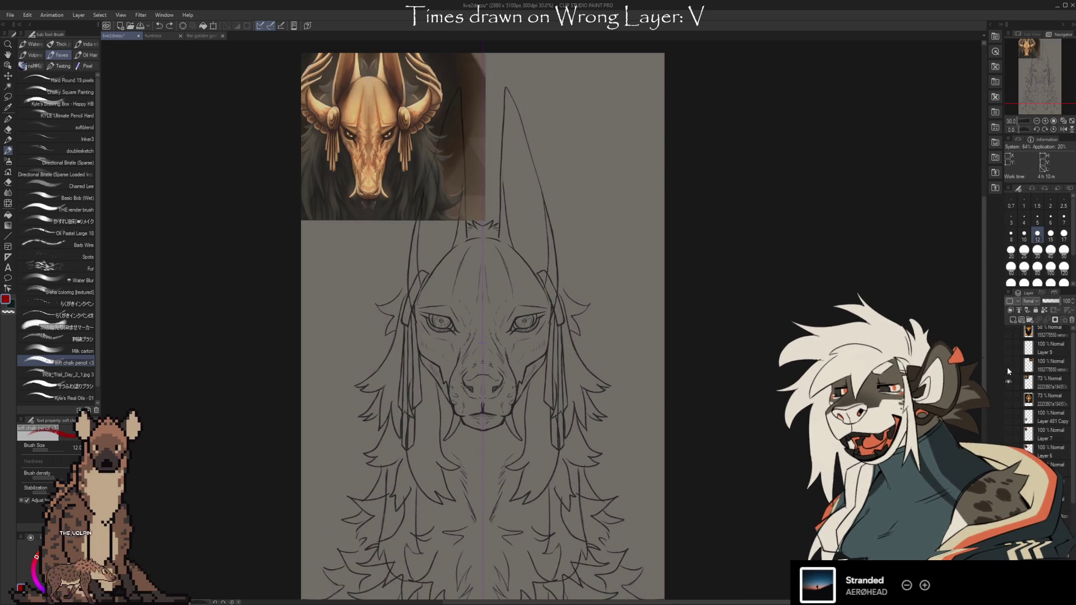
pyautogui.click(1008, 364)
pyautogui.moveTo(622, 100); pyautogui.dragTo(631, 179)
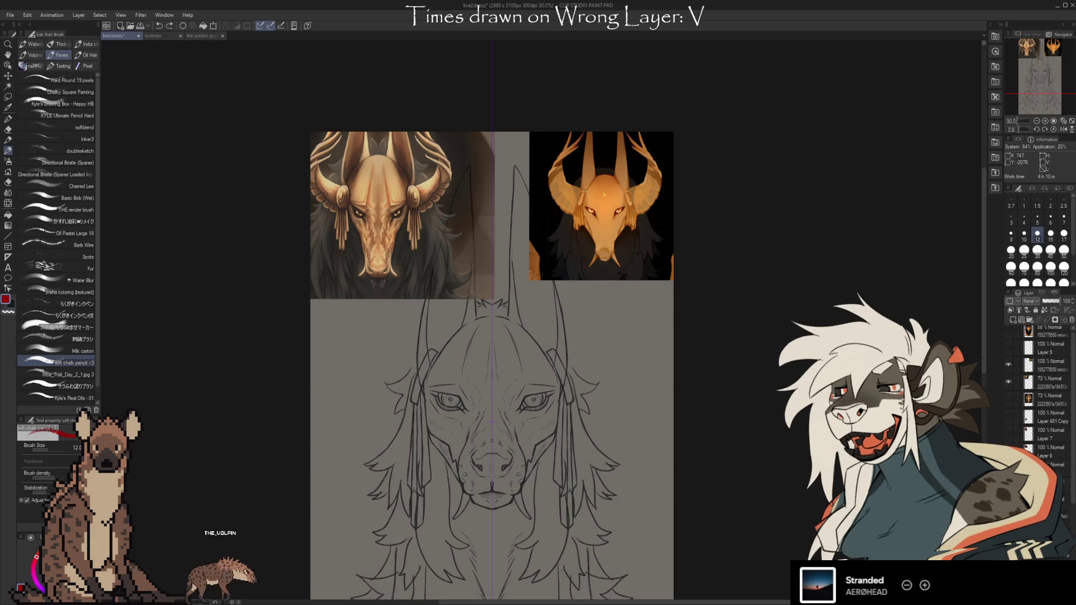
pyautogui.click(1008, 369)
pyautogui.scroll(-5, 1036, 392)
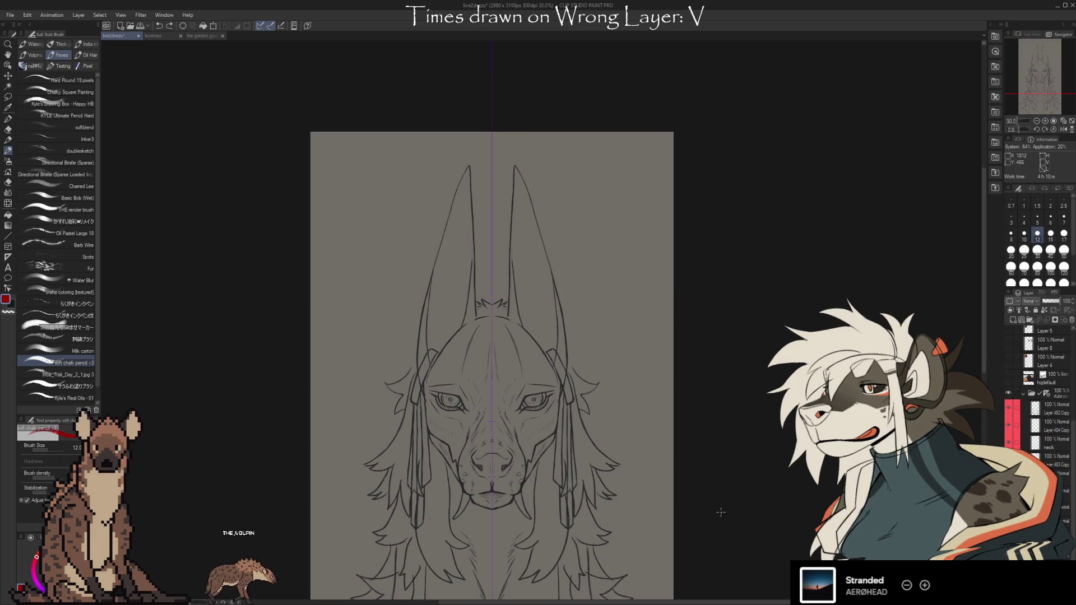
# Step: Liquify the top of the head and ear lines slightly downward, with the brush size reduced to 1000
pyautogui.click(8, 205)
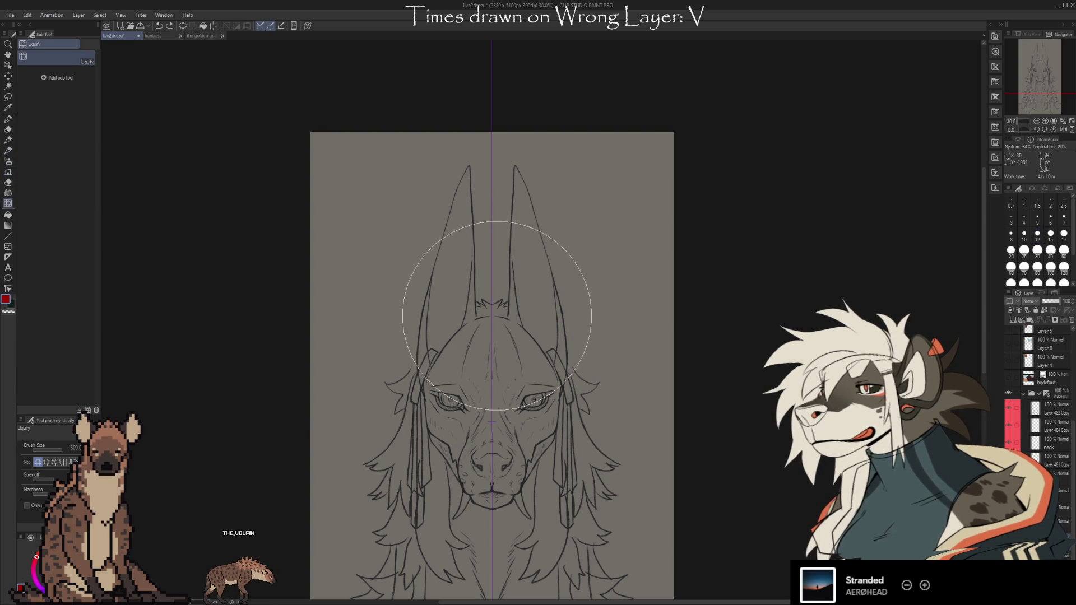
pyautogui.scroll(3, 493, 313)
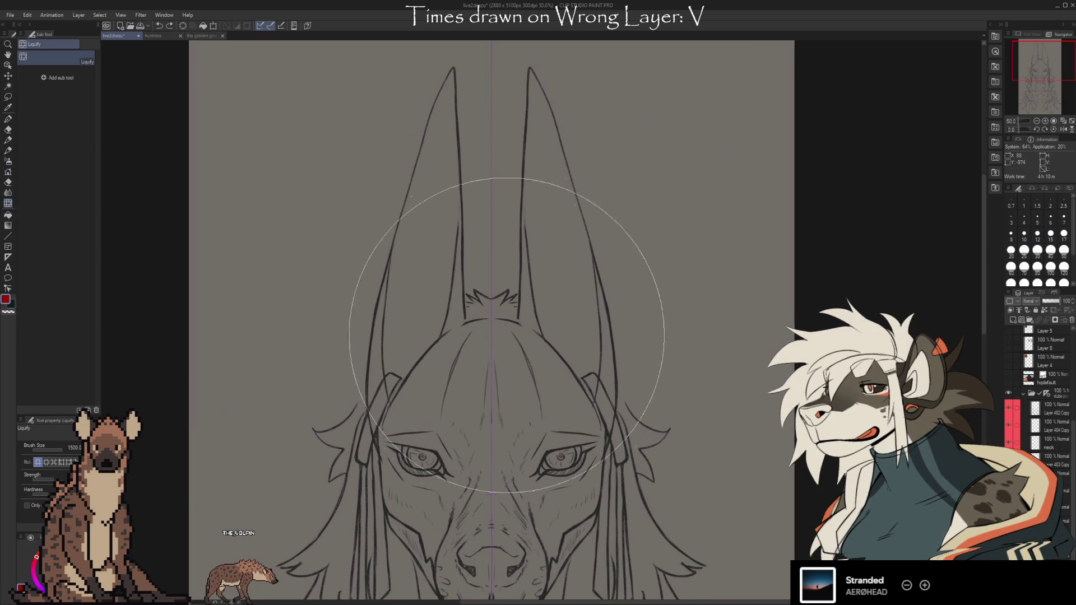
pyautogui.moveTo(493, 318); pyautogui.dragTo(493, 321)
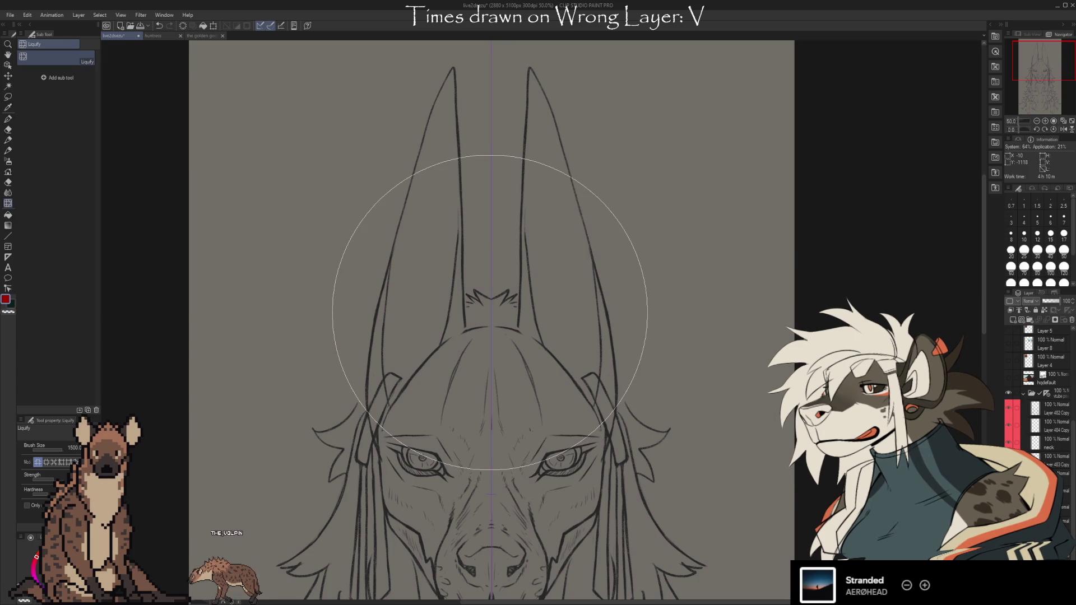
pyautogui.scroll(-3, 672, 331)
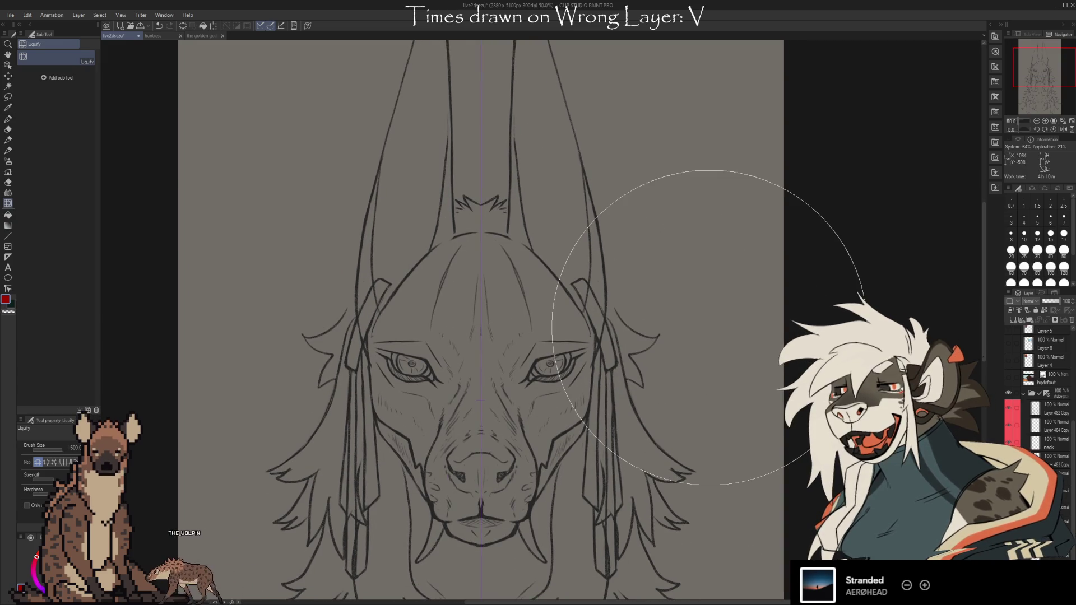
pyautogui.press('[')
pyautogui.press('[')
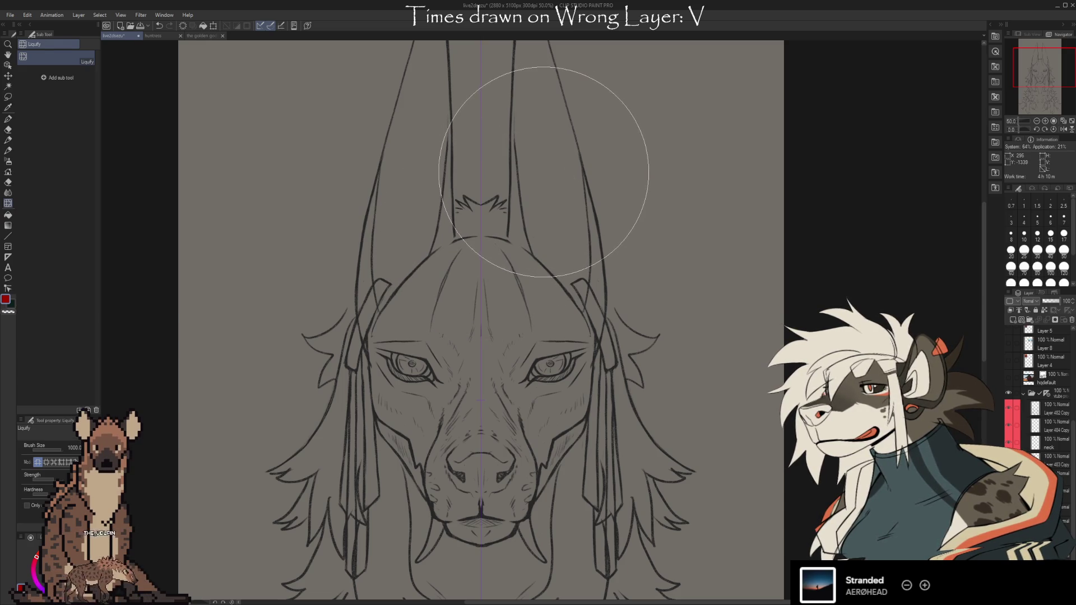
pyautogui.scroll(-1, 807, 428)
pyautogui.moveTo(806, 429)
pyautogui.mouseDown()
pyautogui.moveTo(748, 336)
pyautogui.moveTo(734, 353)
pyautogui.moveTo(784, 468)
pyautogui.moveTo(785, 432)
pyautogui.mouseUp()
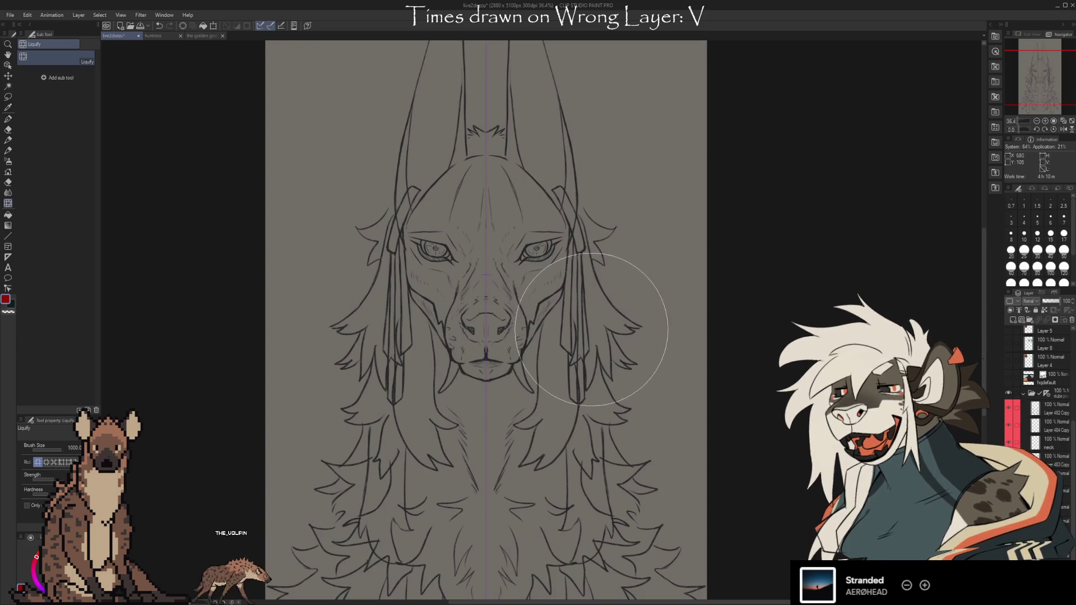
pyautogui.press('b')
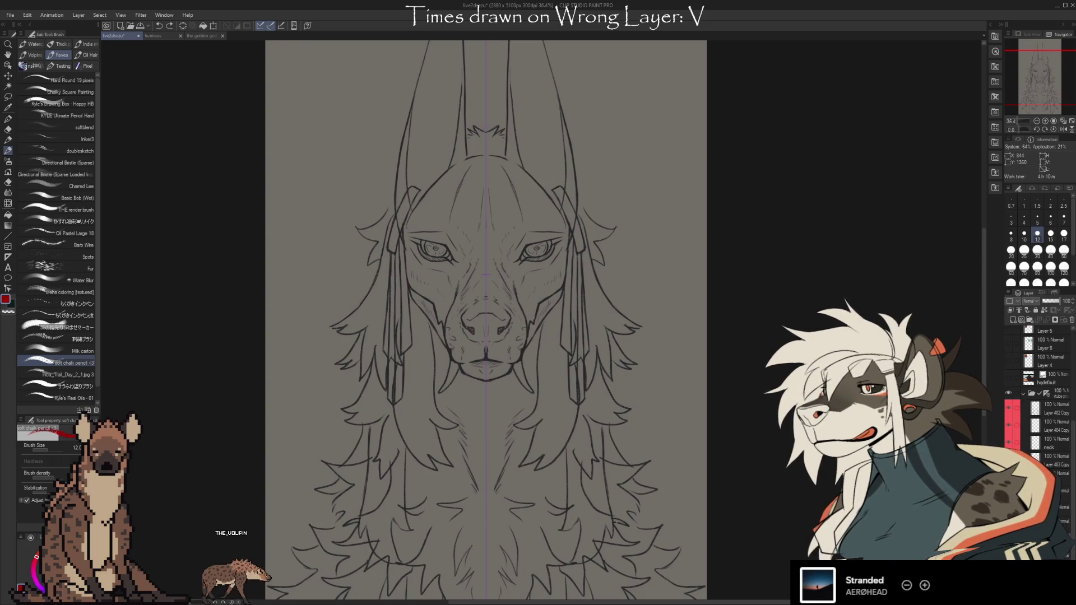
pyautogui.scroll(-4, 522, 450)
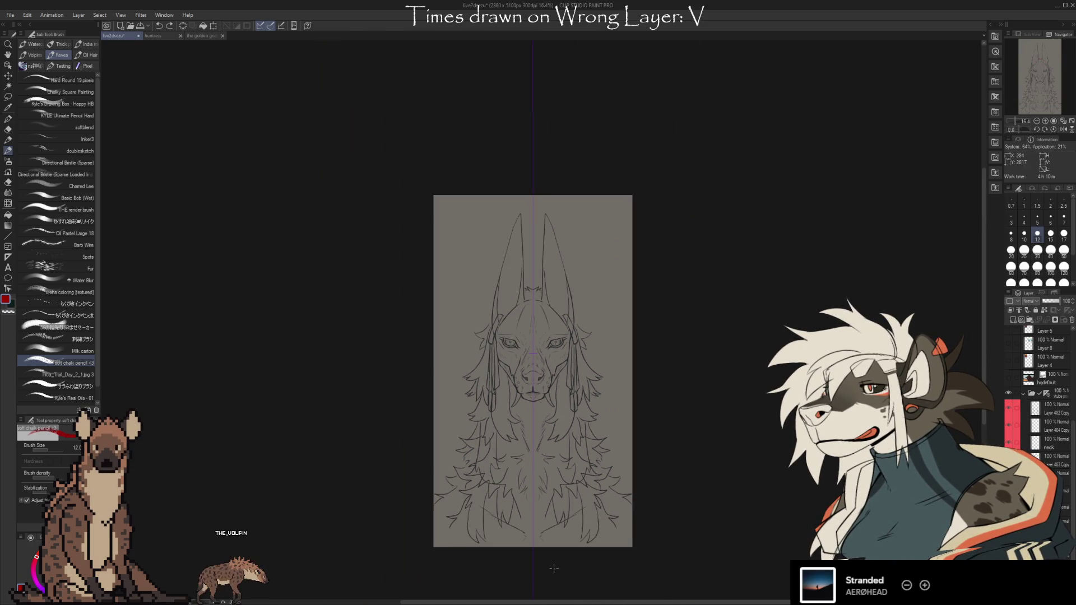
pyautogui.scroll(2, 554, 569)
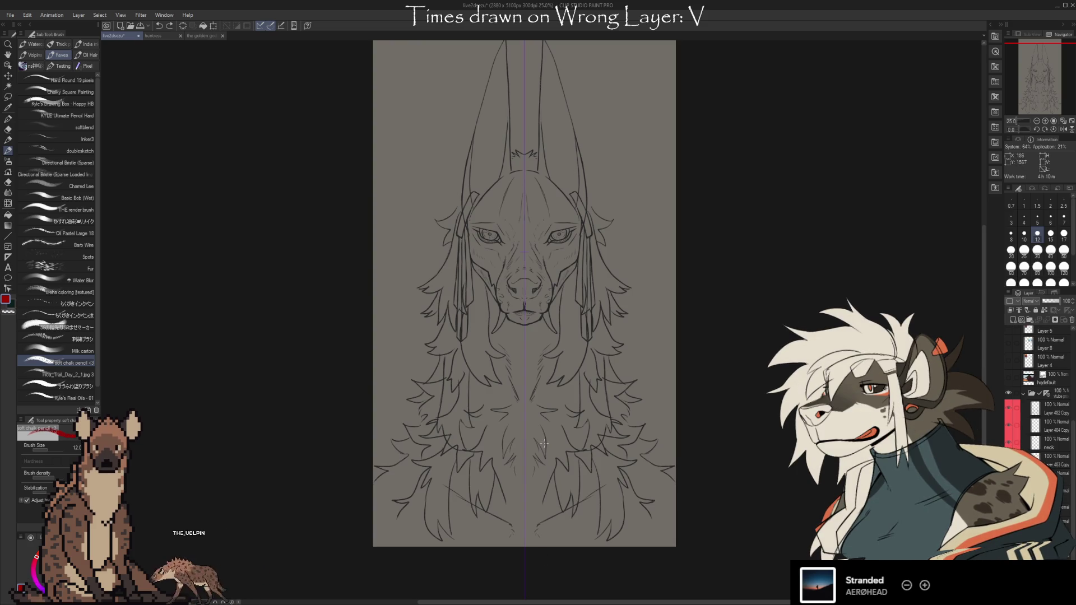
pyautogui.scroll(3, 521, 244)
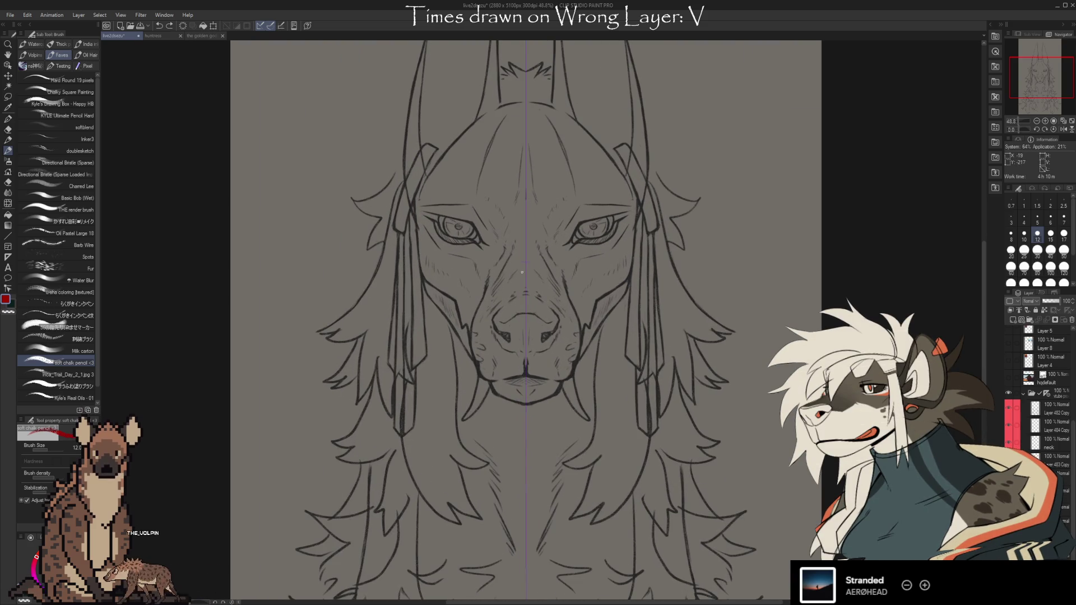
pyautogui.scroll(-1, 570, 244)
pyautogui.moveTo(619, 283)
pyautogui.mouseDown()
pyautogui.moveTo(550, 331)
pyautogui.moveTo(548, 389)
pyautogui.moveTo(548, 302)
pyautogui.mouseUp()
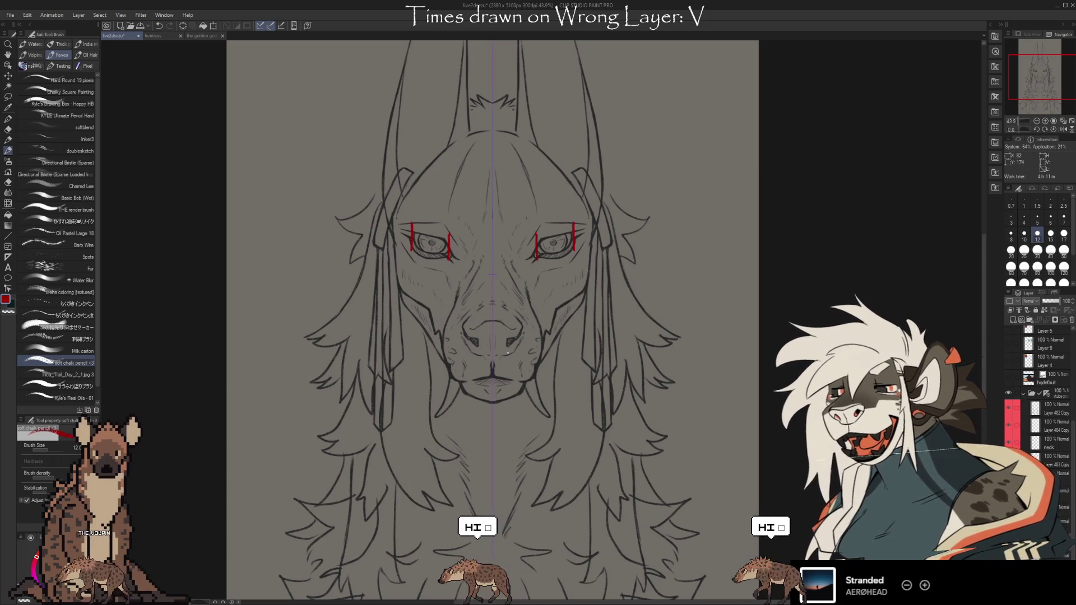
pyautogui.press('Delete')
pyautogui.moveTo(451, 237); pyautogui.dragTo(451, 264)
pyautogui.moveTo(534, 237); pyautogui.dragTo(534, 264)
pyautogui.moveTo(407, 223); pyautogui.dragTo(406, 250)
pyautogui.moveTo(578, 221); pyautogui.dragTo(578, 243)
pyautogui.moveTo(407, 243); pyautogui.dragTo(517, 248)
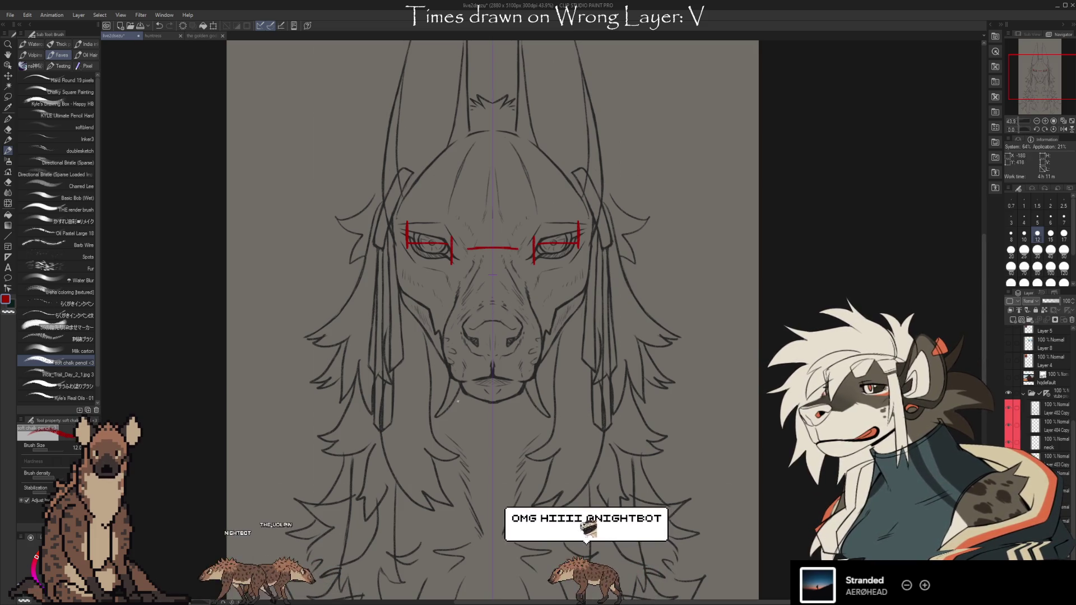
pyautogui.hotkey('ctrl', 'z')
pyautogui.hotkey('ctrl', 'z')
pyautogui.hotkey('ctrl', 'z')
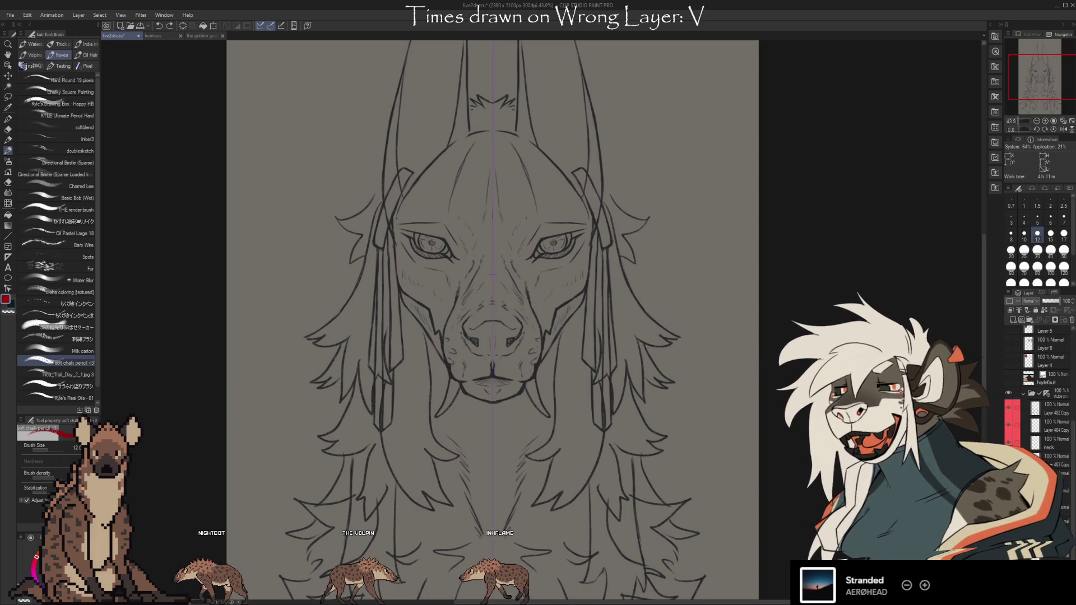
pyautogui.click(7, 96)
# Step: Select both eyes and start enlarging them, then cancel the resize and deselect
pyautogui.moveTo(399, 241)
pyautogui.mouseDown()
pyautogui.moveTo(582, 225)
pyautogui.moveTo(544, 232)
pyautogui.mouseUp()
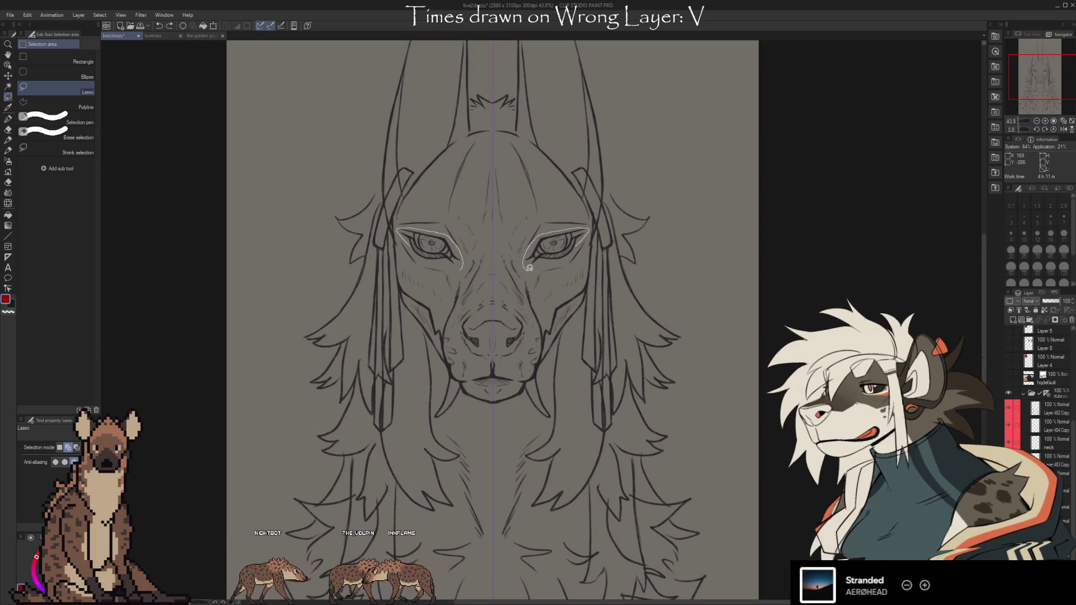
pyautogui.moveTo(527, 268); pyautogui.dragTo(555, 259)
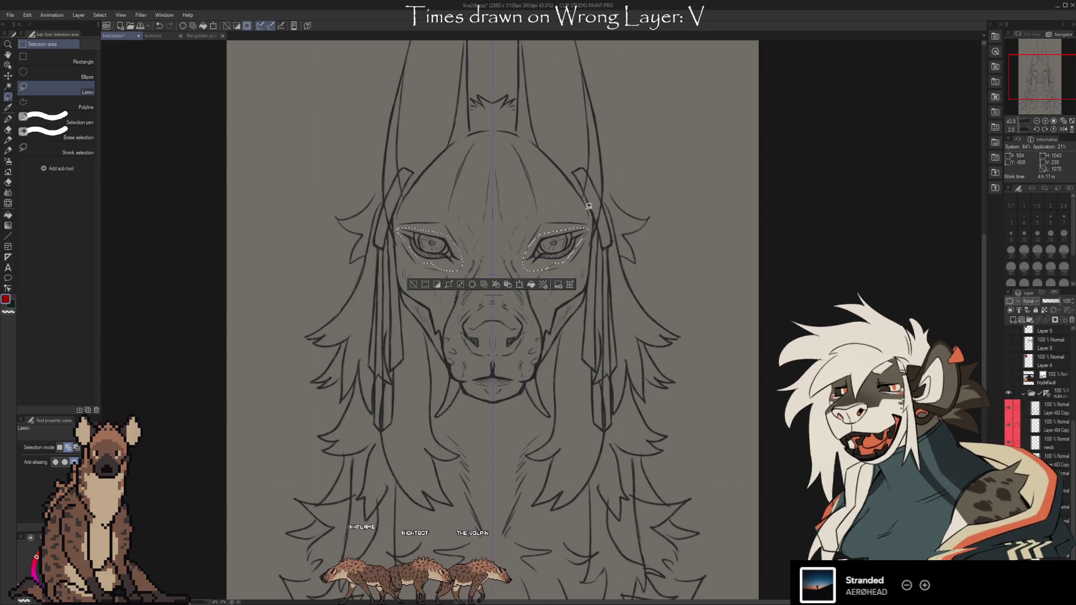
pyautogui.hotkey('ctrl', 't')
pyautogui.moveTo(493, 271); pyautogui.dragTo(492, 272)
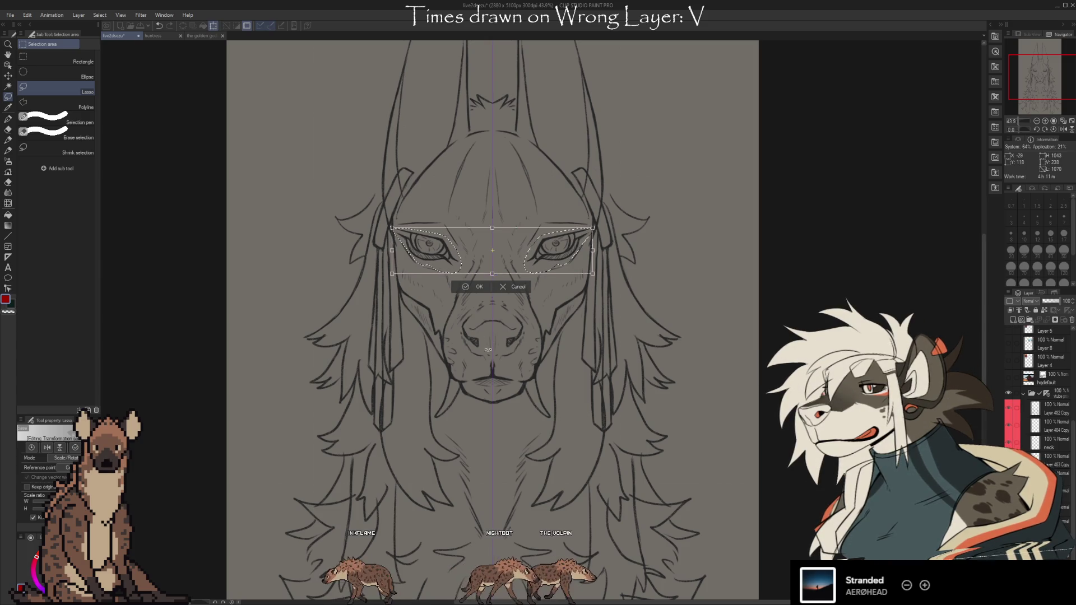
pyautogui.click(510, 287)
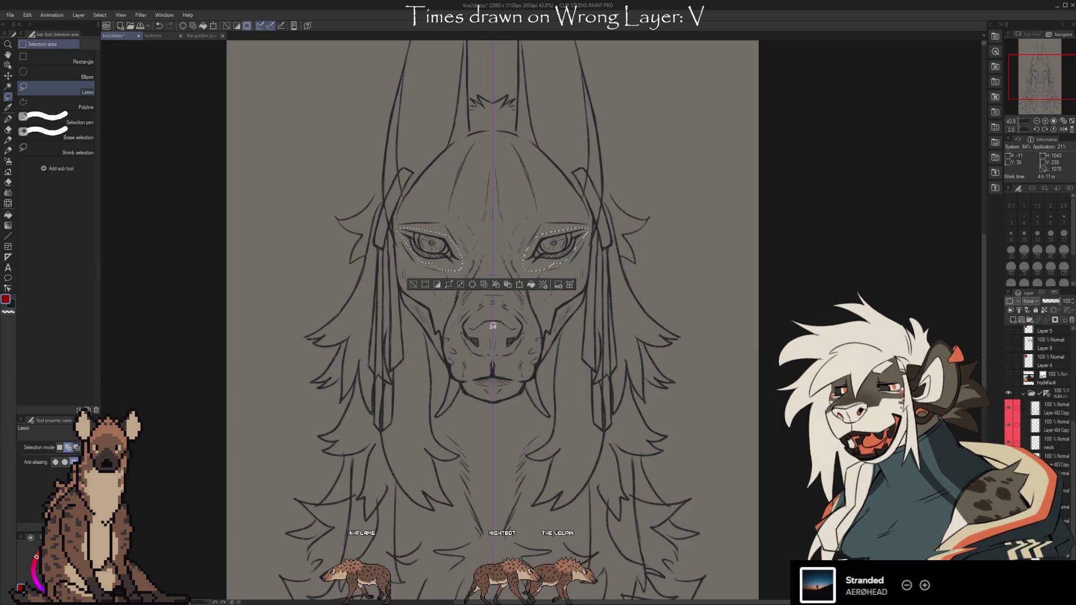
pyautogui.click(412, 285)
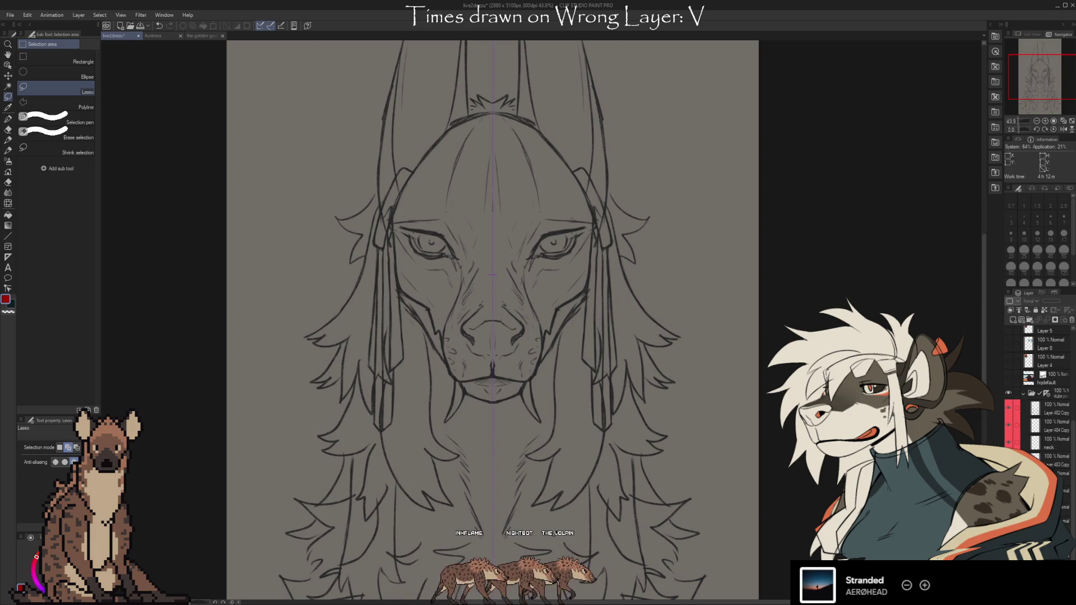
# Step: Step through undo and redo to compare the old and redrawn head lines, then pick the Kneaded eraser
pyautogui.hotkey('ctrl', 'z')
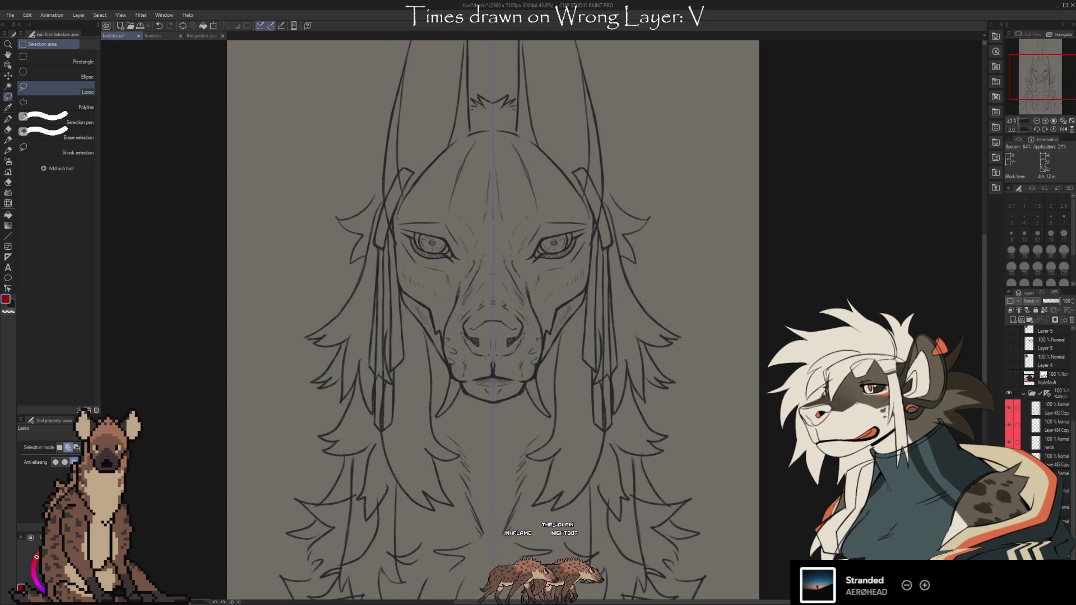
pyautogui.hotkey('ctrl', 'y')
pyautogui.hotkey('ctrl', 'z')
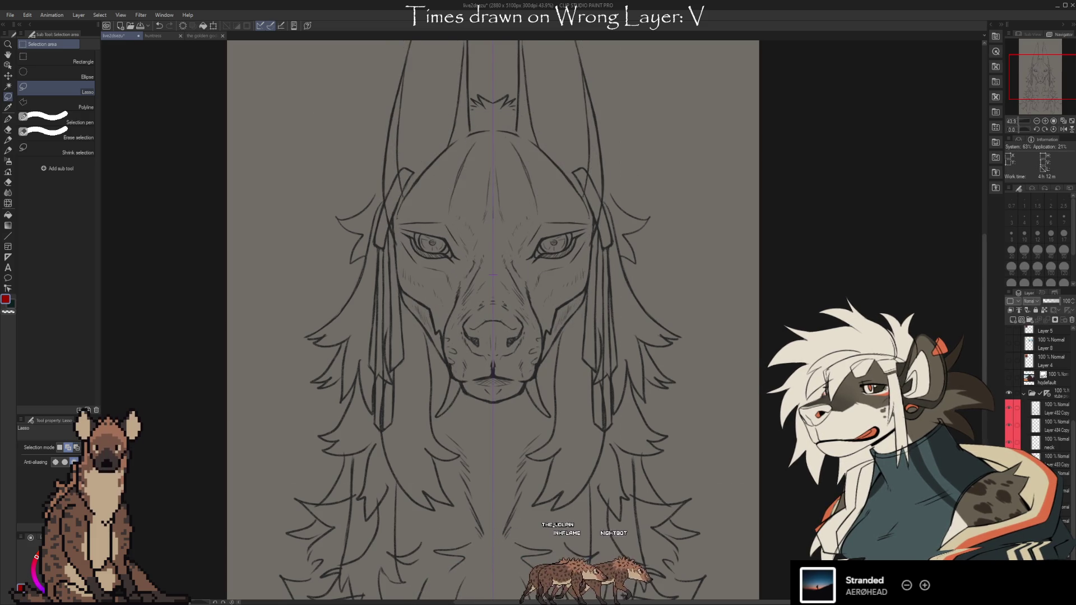
pyautogui.hotkey('ctrl', 'z')
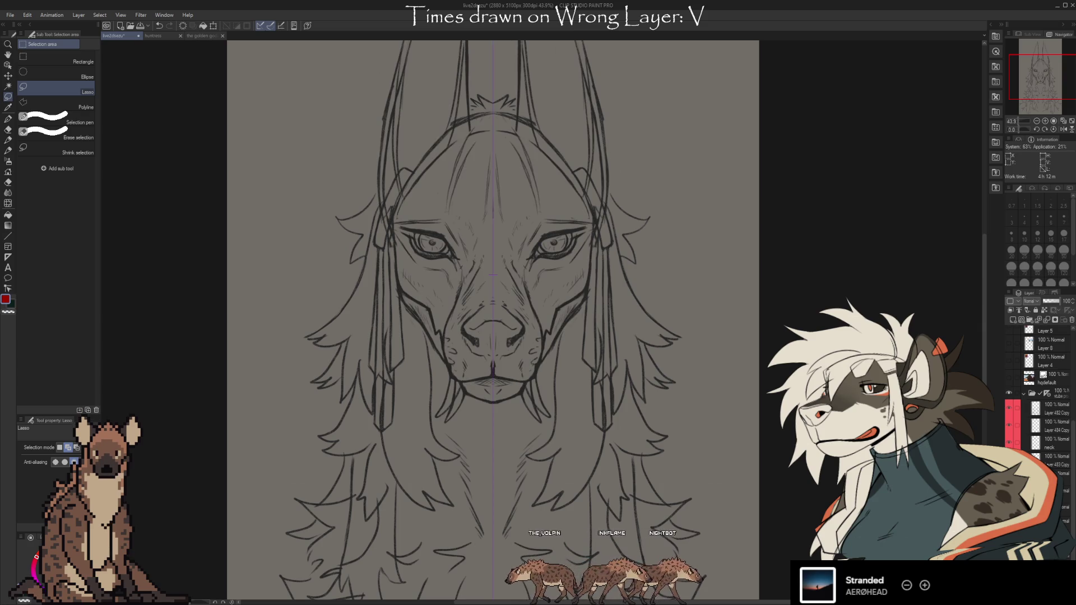
pyautogui.hotkey('ctrl', 'z')
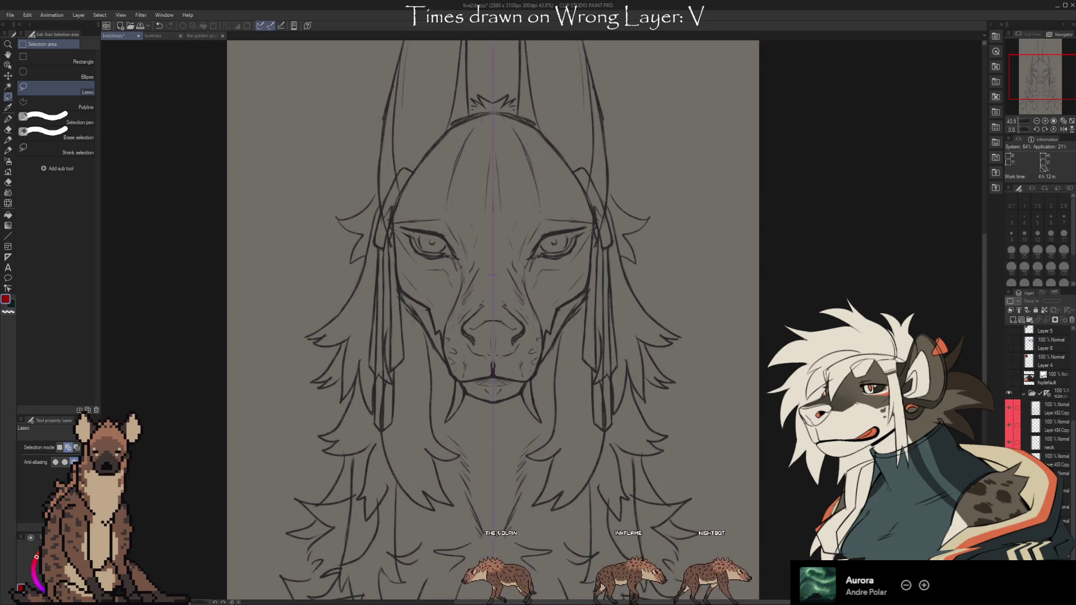
pyautogui.hotkey('ctrl', 'z')
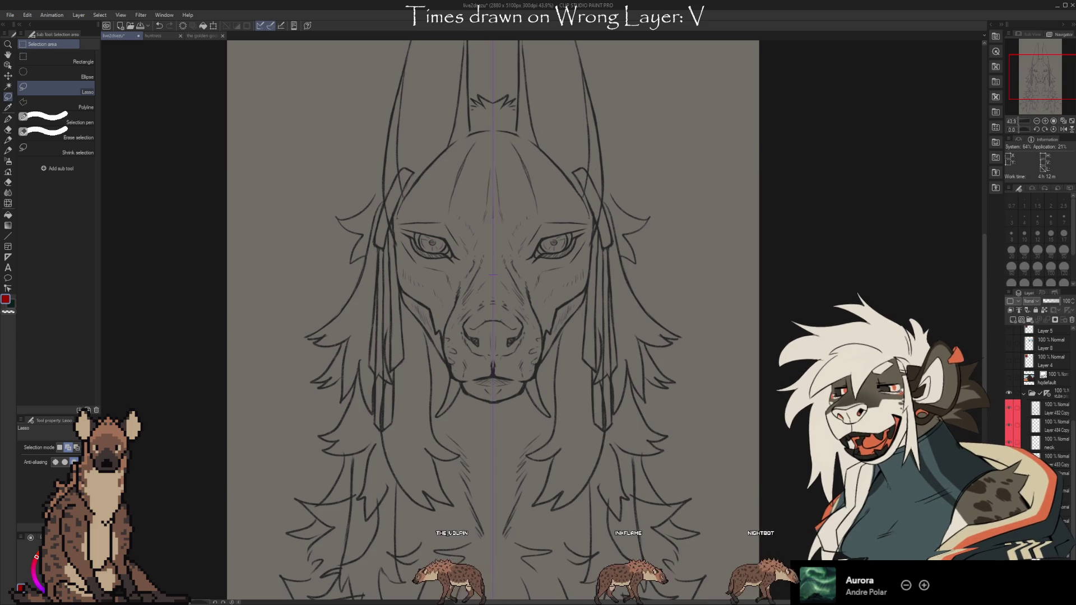
pyautogui.hotkey('ctrl', 'z')
pyautogui.press('e')
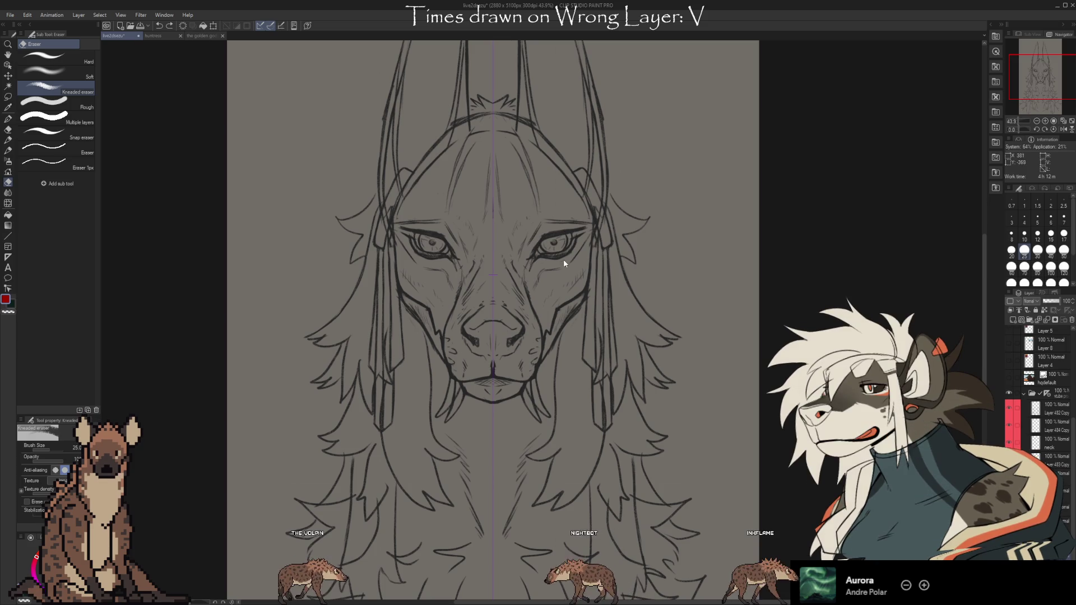
# Step: Lower the top sketch layer's opacity from 100 to 32%
pyautogui.click(1049, 301)
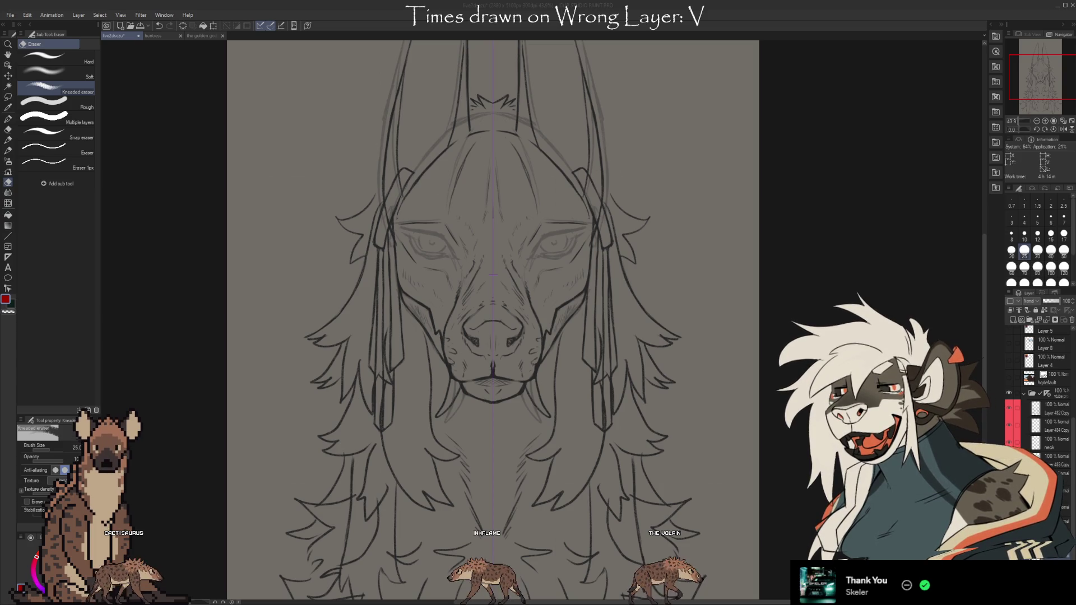
# Step: Bring Clip Studio Paint back into focus and pan across the bust sketch
pyautogui.click(877, 35)
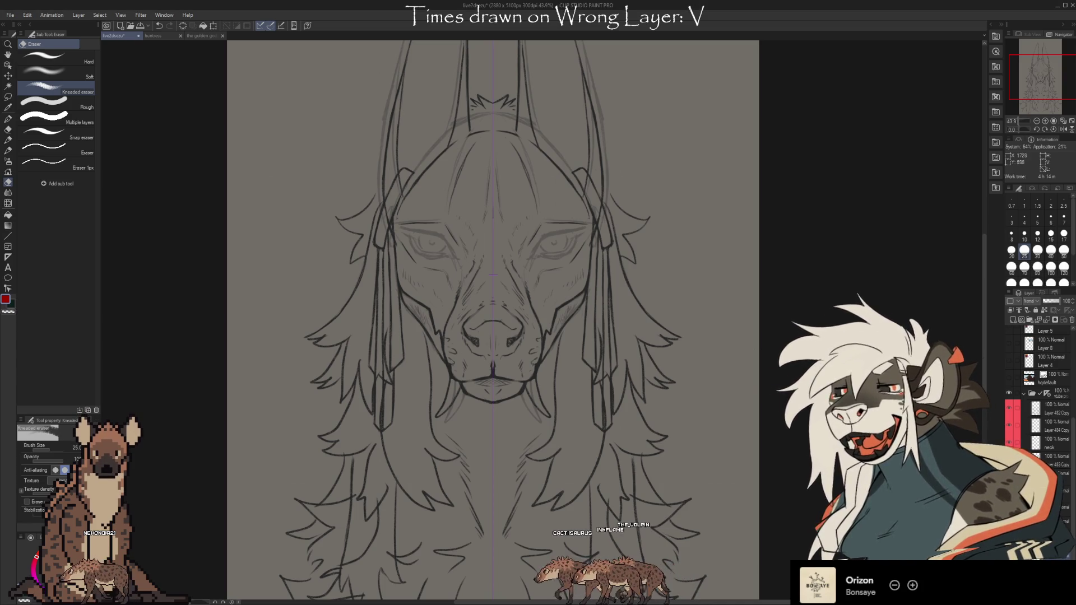
pyautogui.moveTo(550, 205); pyautogui.dragTo(517, 169)
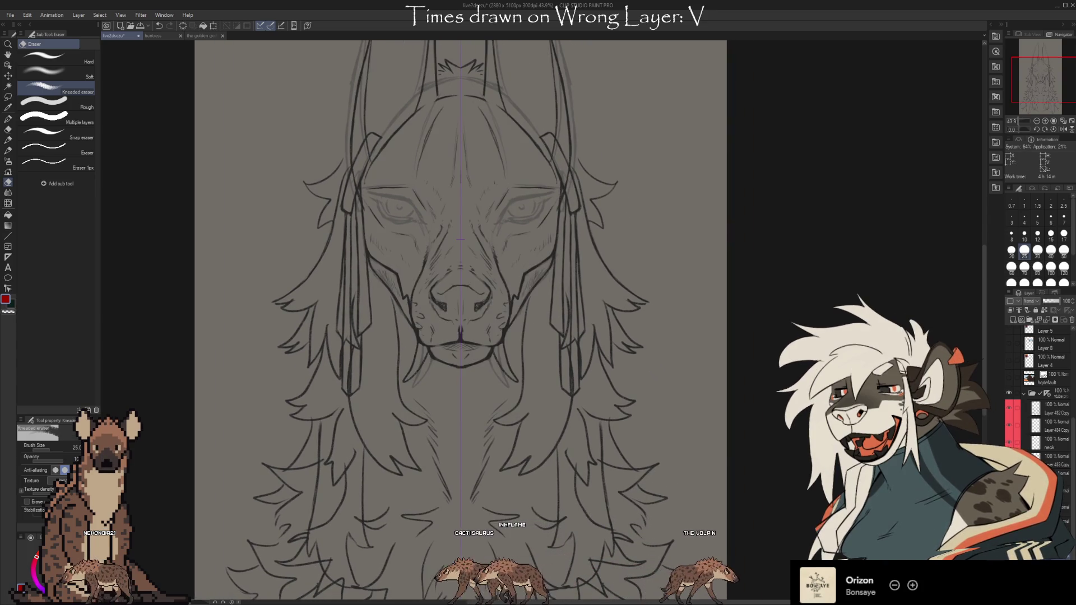
# Step: Show the two golden jackal reference layers above the sketch
pyautogui.press('b')
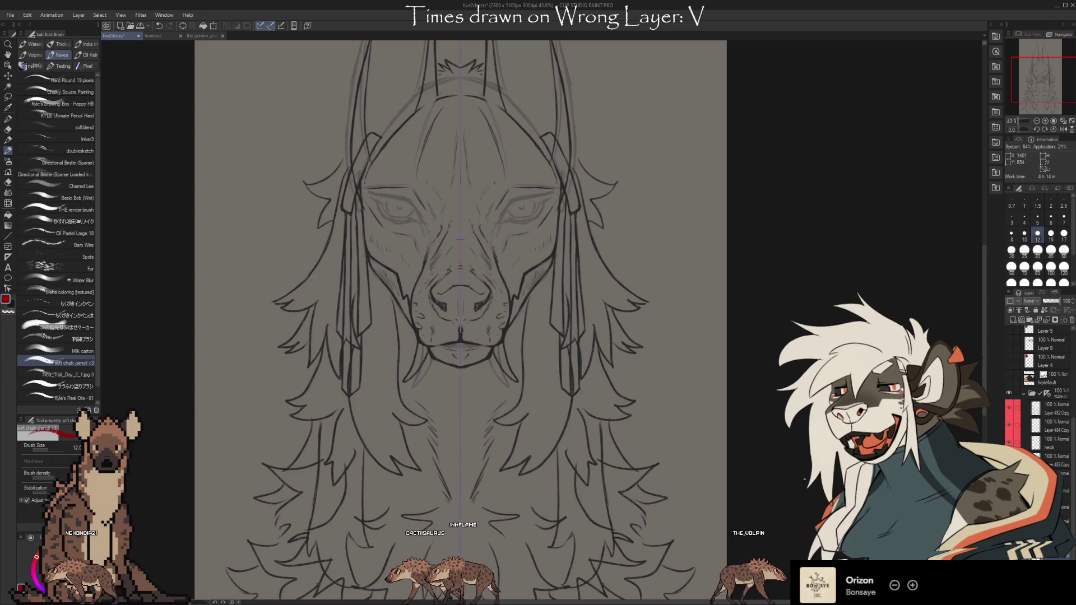
pyautogui.scroll(-5, 1042, 393)
pyautogui.click(1008, 368)
pyautogui.click(1009, 385)
pyautogui.moveTo(834, 291)
pyautogui.mouseDown()
pyautogui.moveTo(787, 503)
pyautogui.moveTo(773, 481)
pyautogui.moveTo(773, 491)
pyautogui.mouseUp()
# Step: Draw a mirrored red eye curve beside the head
pyautogui.scroll(-2, 787, 504)
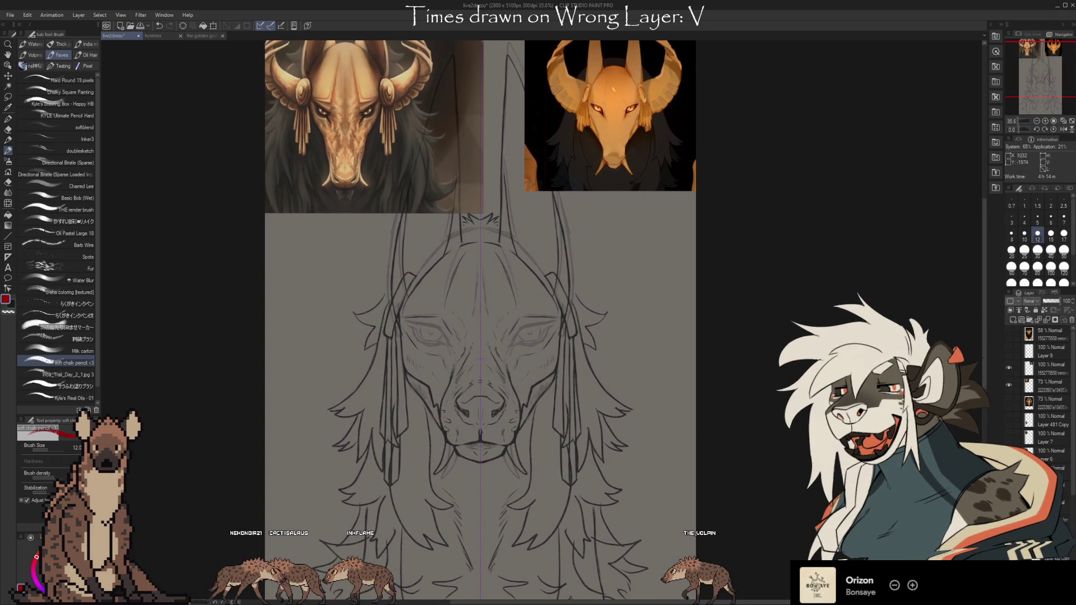
pyautogui.moveTo(664, 242); pyautogui.dragTo(649, 251)
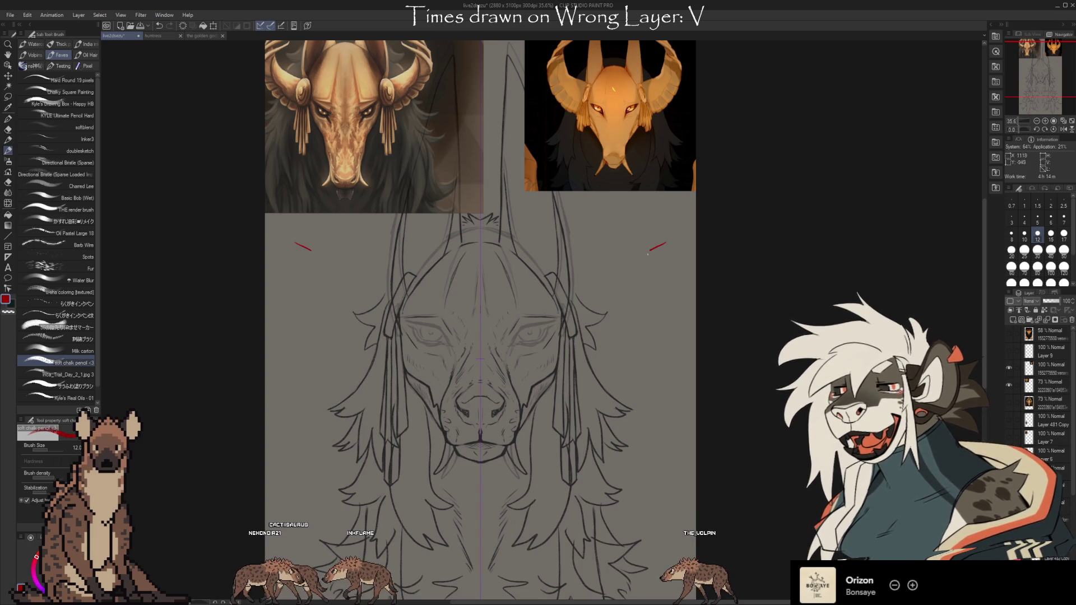
pyautogui.moveTo(675, 242)
pyautogui.mouseDown()
pyautogui.moveTo(645, 258)
pyautogui.moveTo(674, 253)
pyautogui.mouseUp()
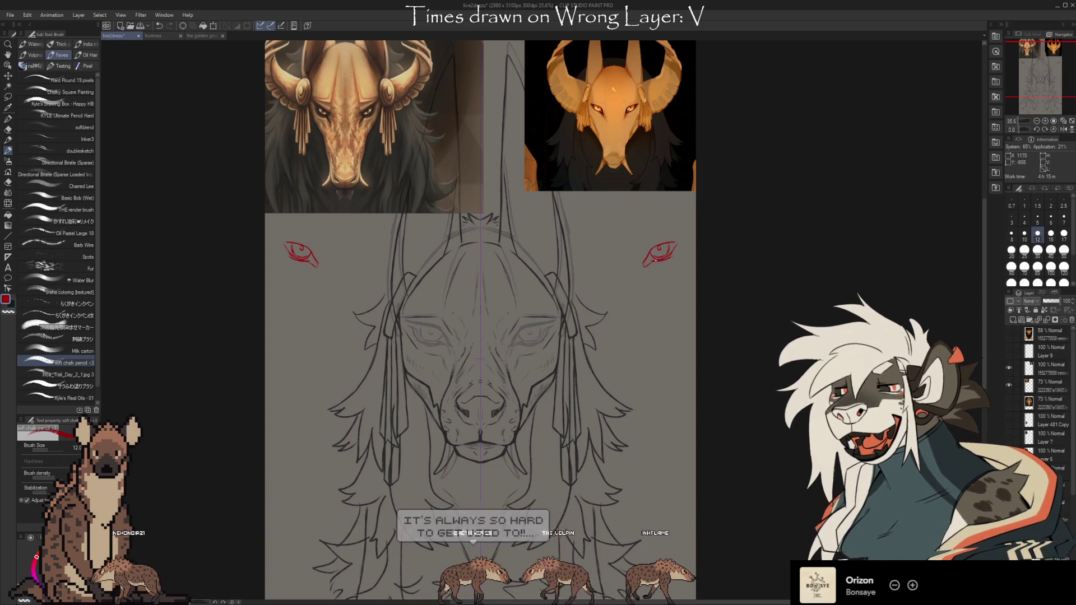
# Step: Add mirrored red brow and detail strokes to the eye studies, undoing the stray vertical strokes
pyautogui.press('e')
pyautogui.press('b')
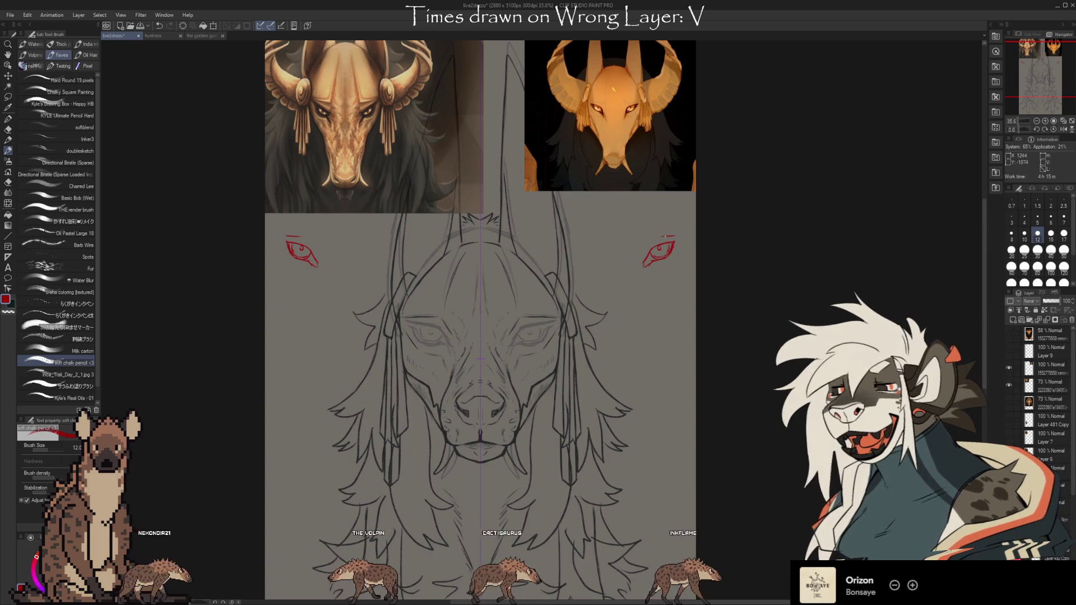
pyautogui.moveTo(674, 235); pyautogui.dragTo(652, 236)
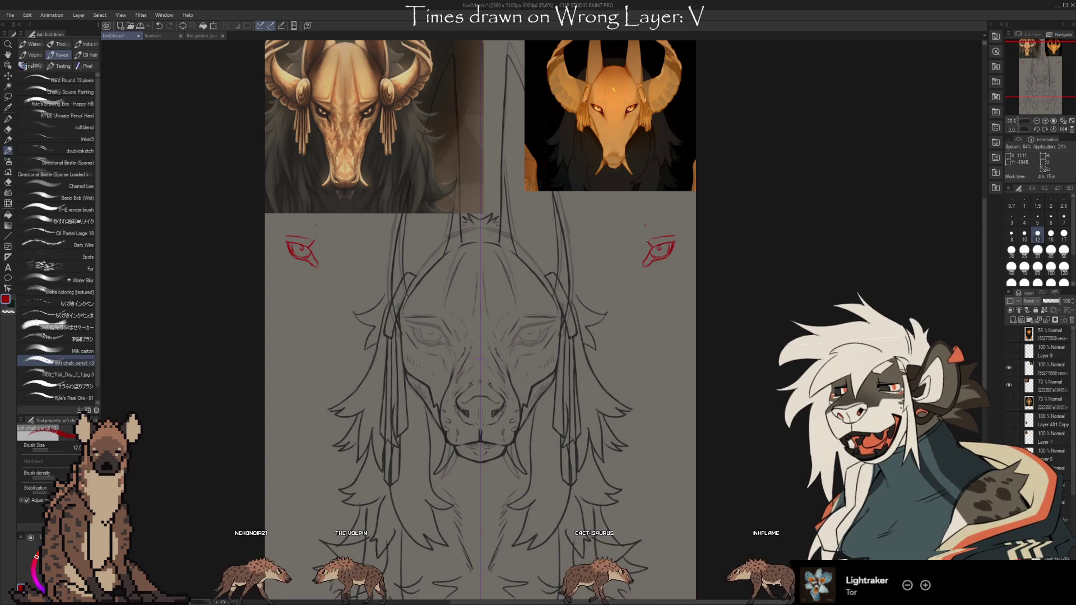
pyautogui.moveTo(644, 232); pyautogui.dragTo(643, 213)
pyautogui.hotkey('ctrl', 'z')
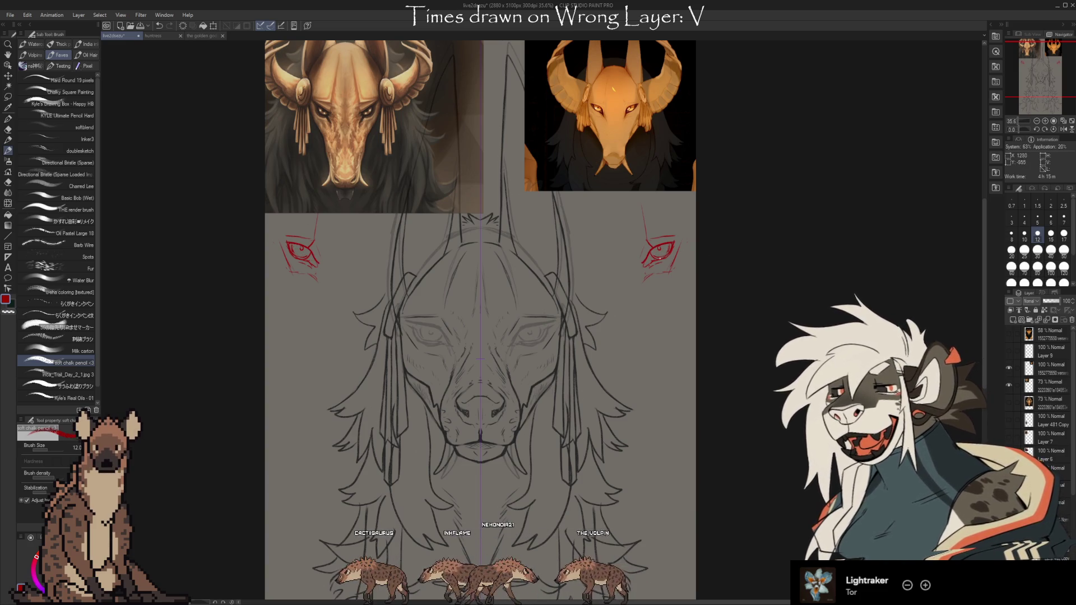
pyautogui.moveTo(651, 261); pyautogui.dragTo(668, 247)
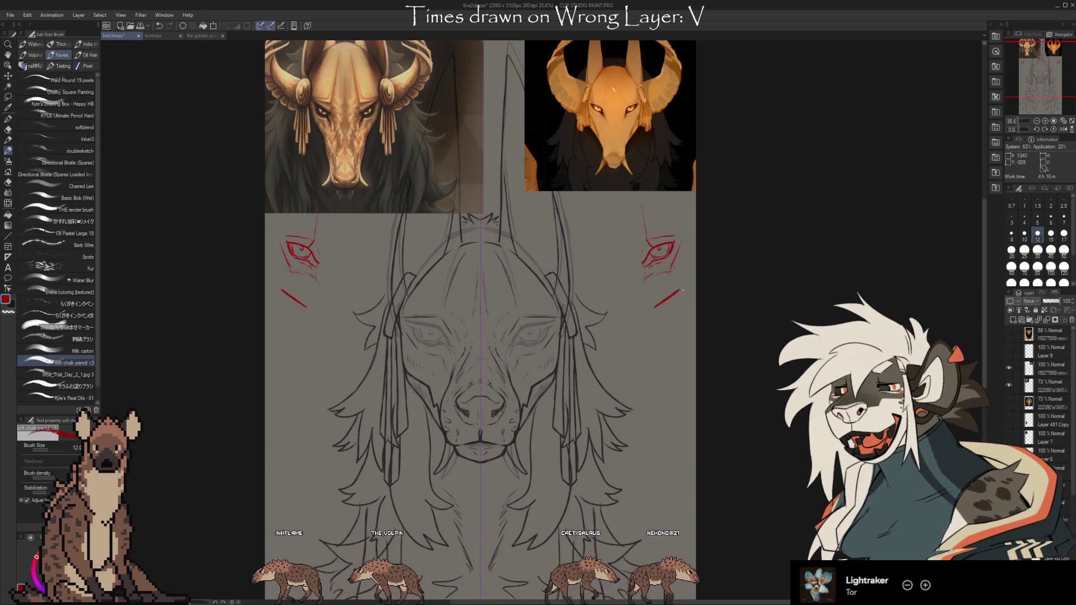
# Step: Draw curved red strokes and a mirrored vertical stroke for the lower eye pair, then pan upward
pyautogui.moveTo(287, 302); pyautogui.dragTo(297, 315)
pyautogui.moveTo(676, 303); pyautogui.dragTo(669, 315)
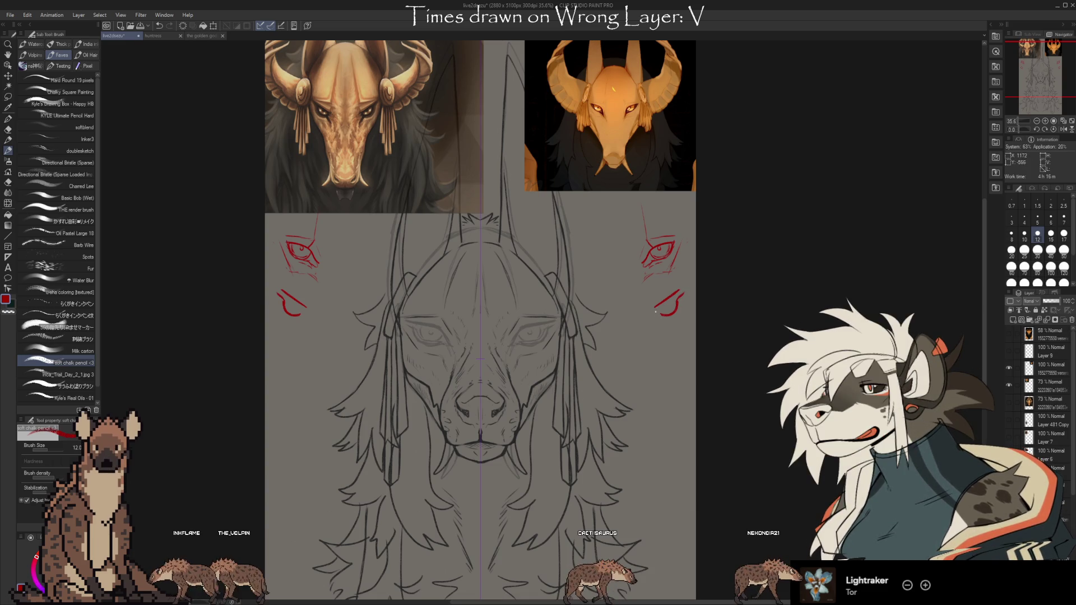
pyautogui.moveTo(655, 342); pyautogui.dragTo(654, 318)
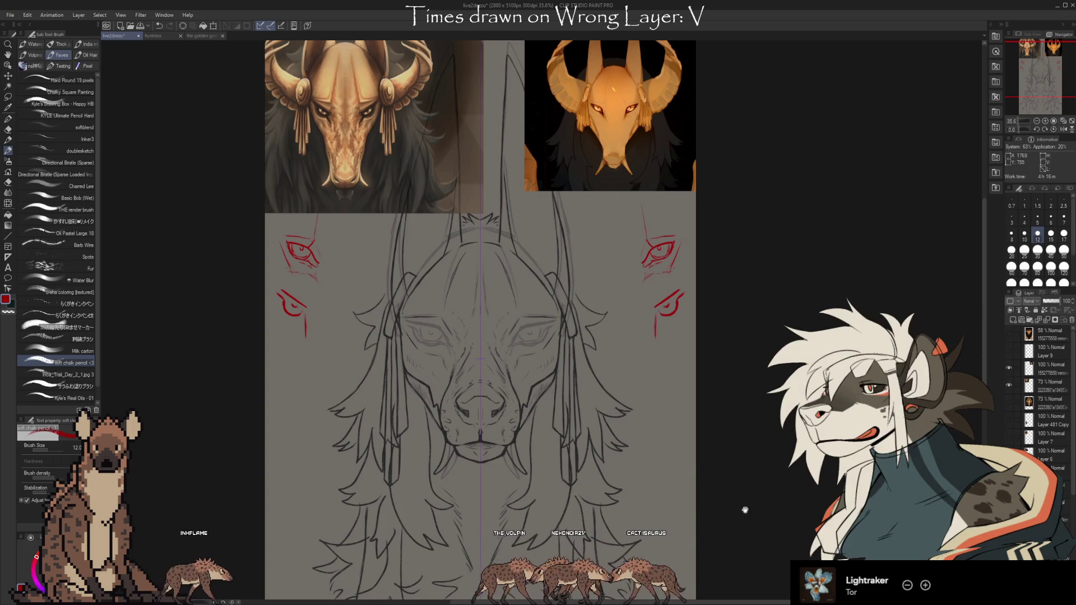
pyautogui.moveTo(744, 507); pyautogui.dragTo(741, 478)
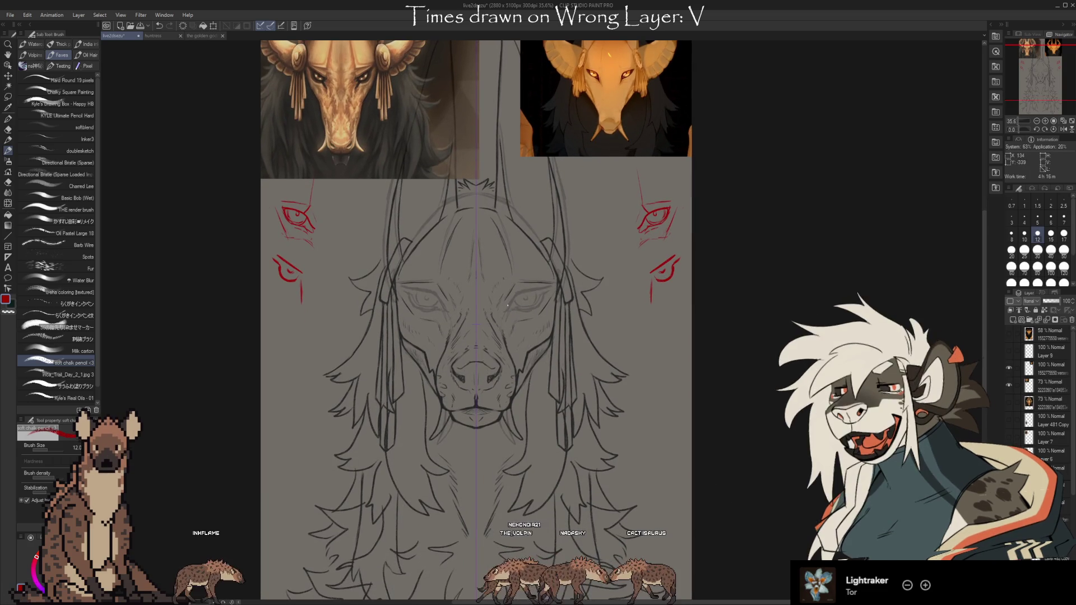
pyautogui.moveTo(731, 436); pyautogui.dragTo(731, 408)
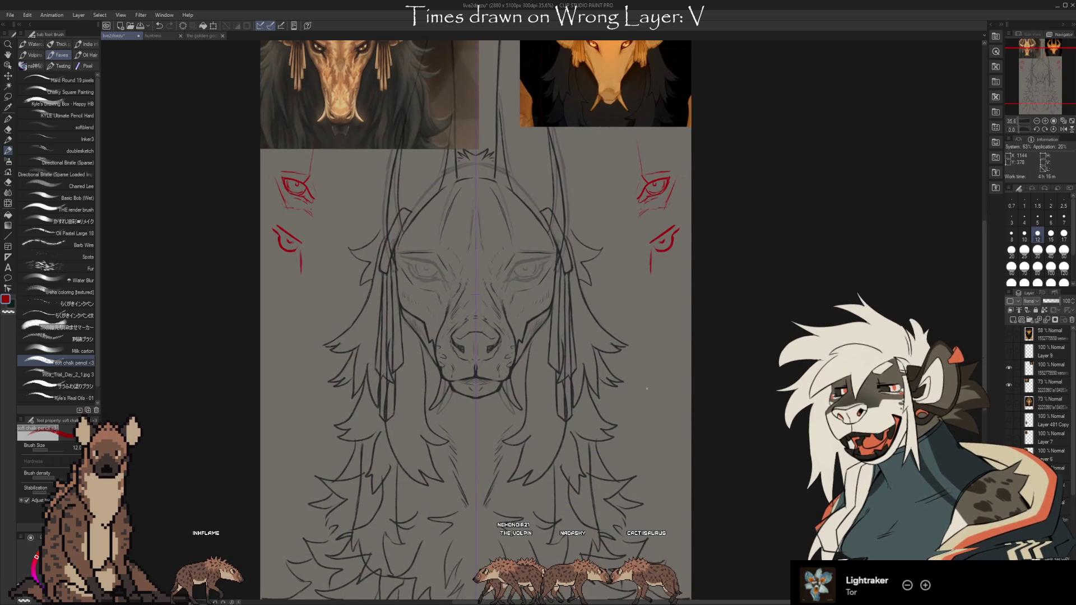
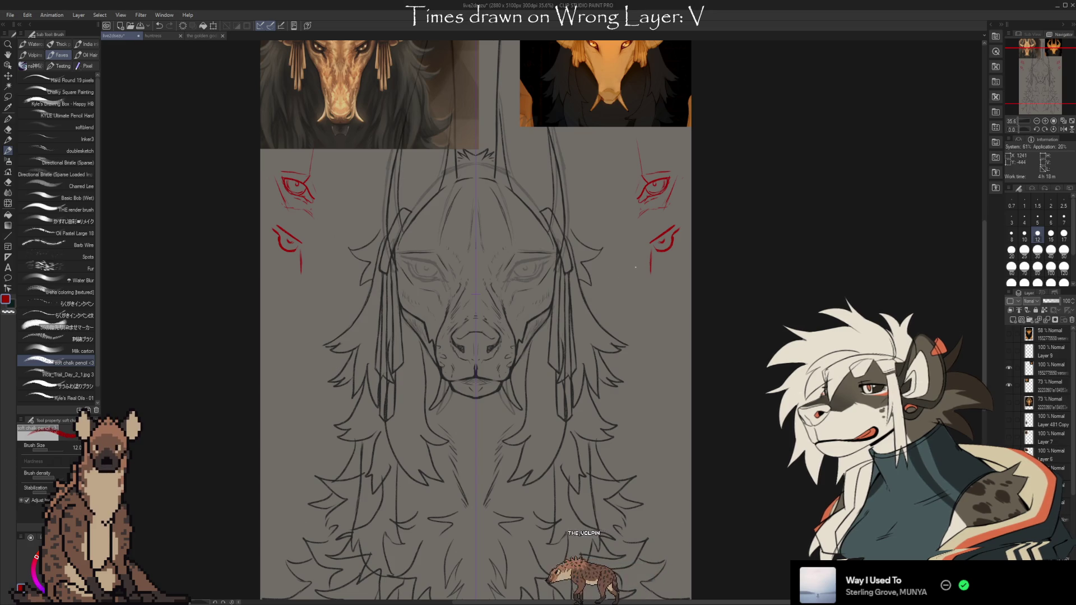
# Step: Eyedropper the sketch's line colour beside the nose in place of red, zooming around the canvas
pyautogui.scroll(2, 515, 383)
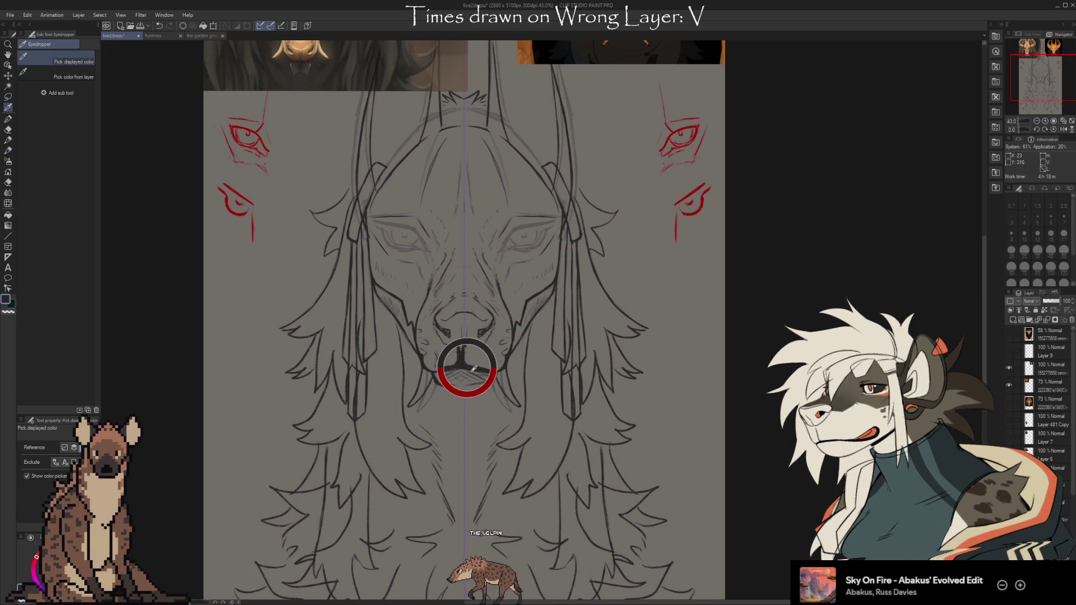
pyautogui.press('c')
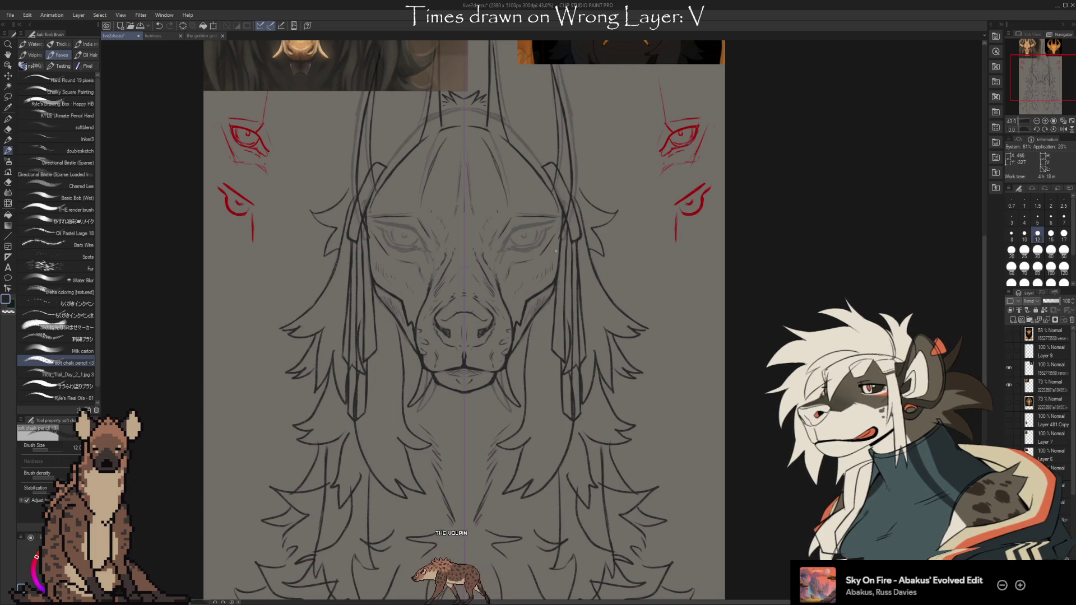
pyautogui.scroll(-4, 524, 277)
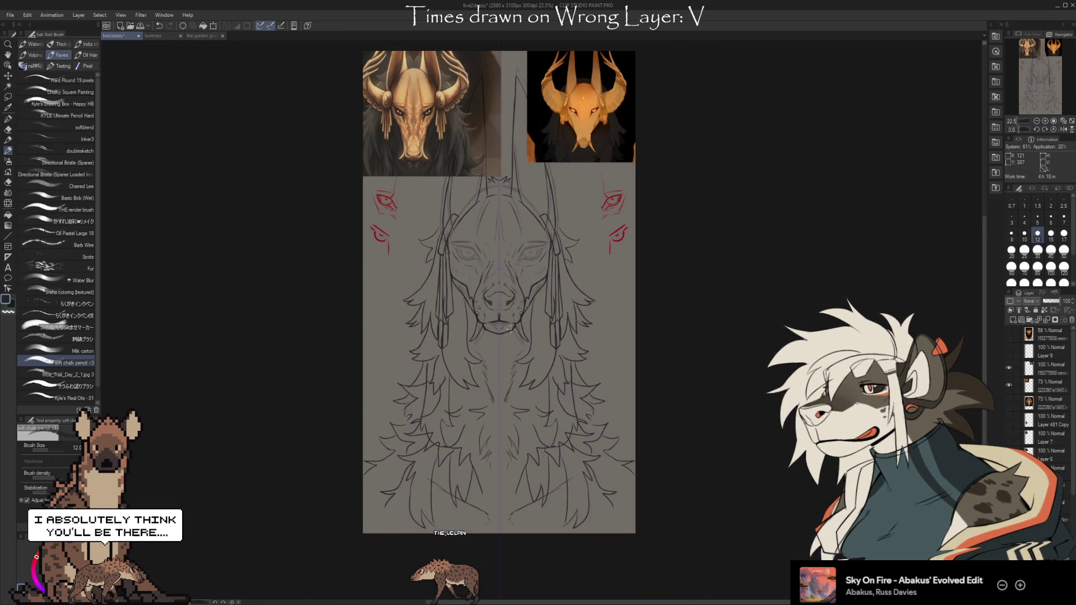
pyautogui.scroll(2, 511, 329)
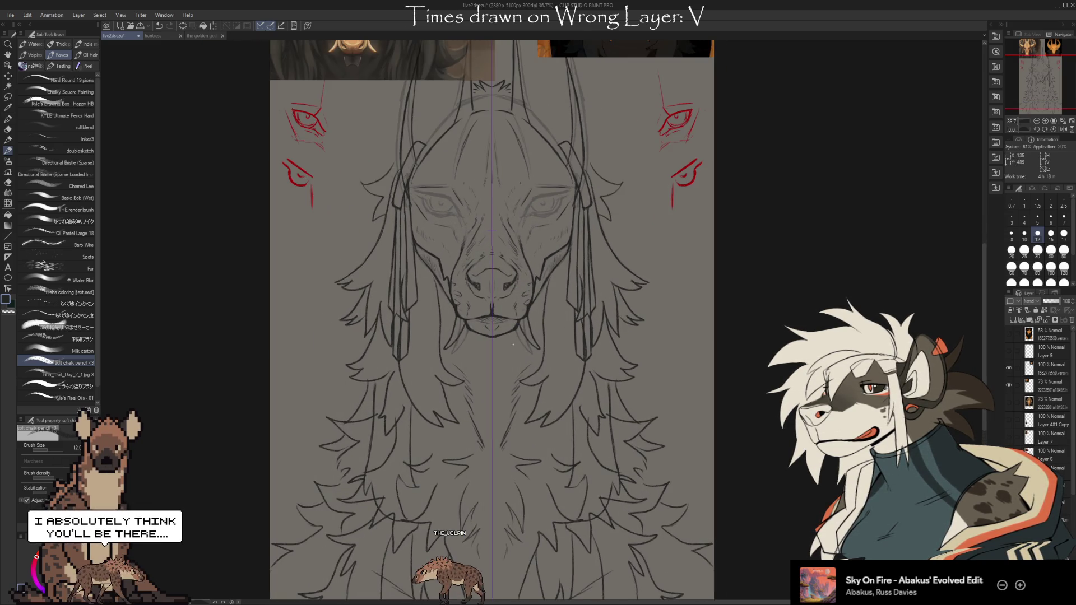
pyautogui.scroll(-3, 1042, 392)
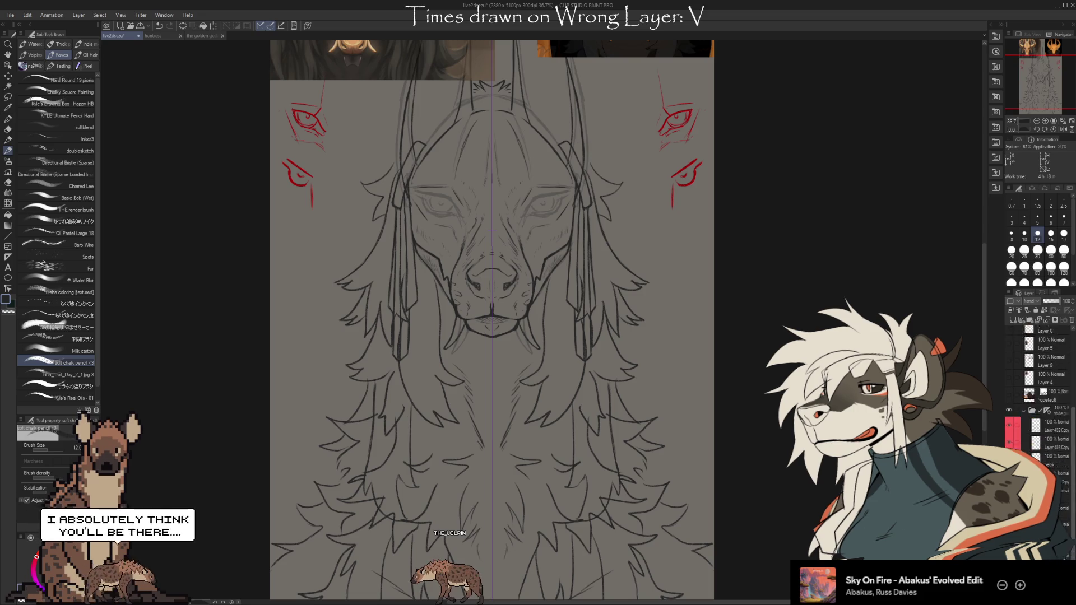
# Step: Flick the red eye studies and darker face-line layer off and on to compare, leaving them visible
pyautogui.click(1008, 381)
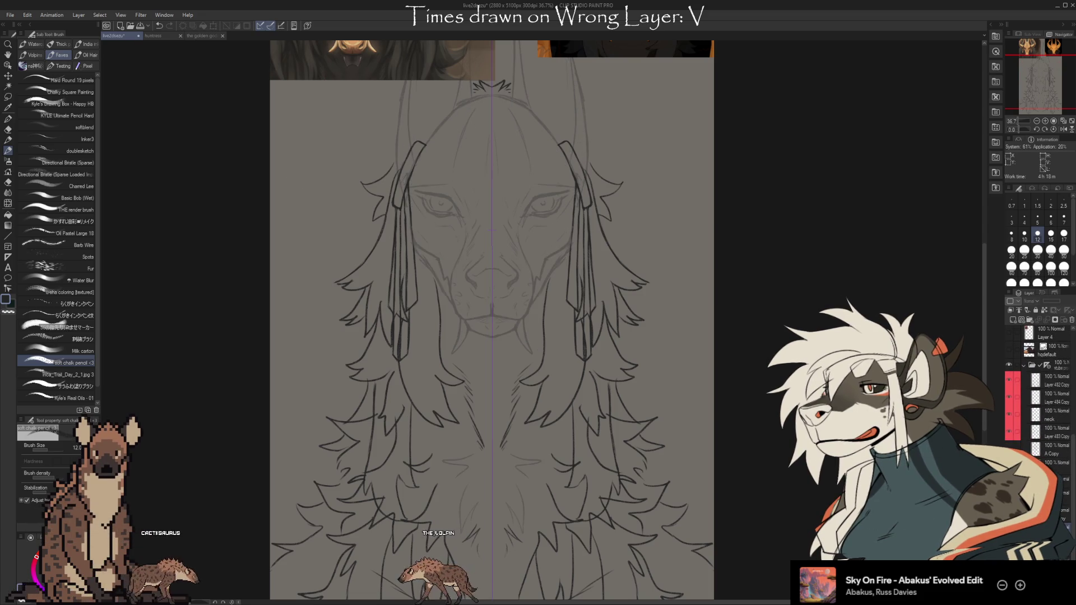
pyautogui.hotkey('ctrl', 'z')
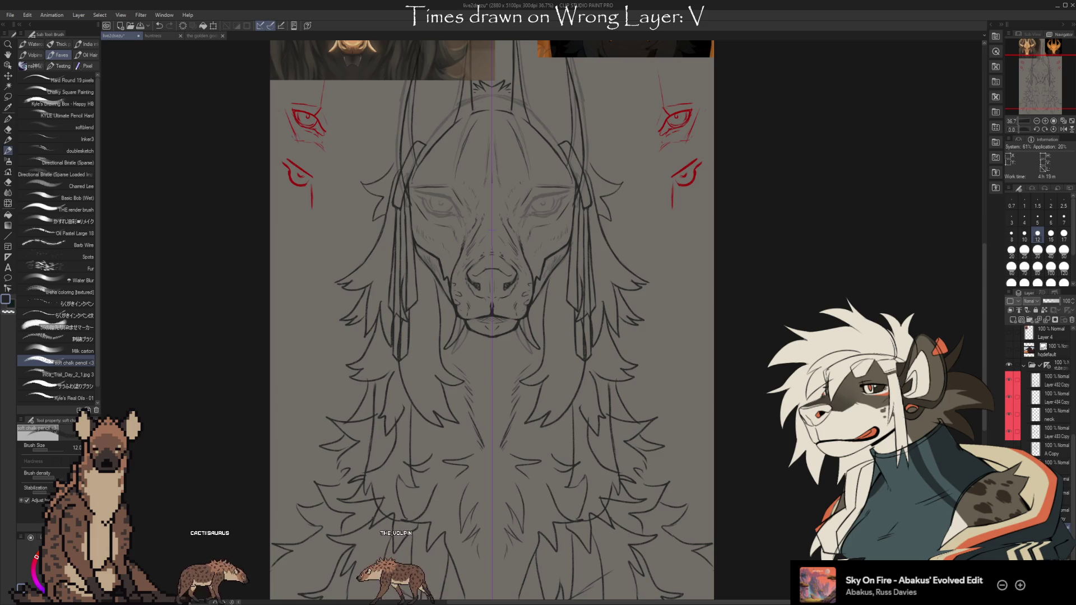
pyautogui.hotkey('ctrl', 'y')
pyautogui.hotkey('ctrl', 'z')
pyautogui.hotkey('ctrl', 'y')
pyautogui.hotkey('ctrl', 'z')
pyautogui.hotkey('ctrl', 'y')
pyautogui.hotkey('ctrl', 'z')
pyautogui.hotkey('ctrl', 'y')
pyautogui.hotkey('ctrl', 'z')
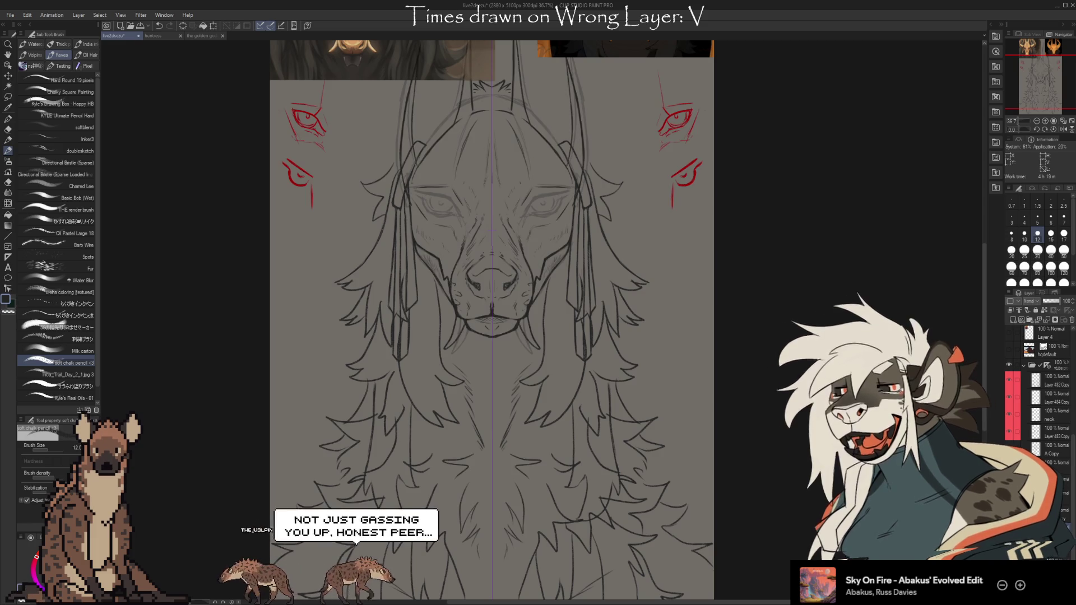
# Step: Hide the golden reference image layers and reframe the view on the face sketch
pyautogui.moveTo(756, 465); pyautogui.dragTo(722, 487)
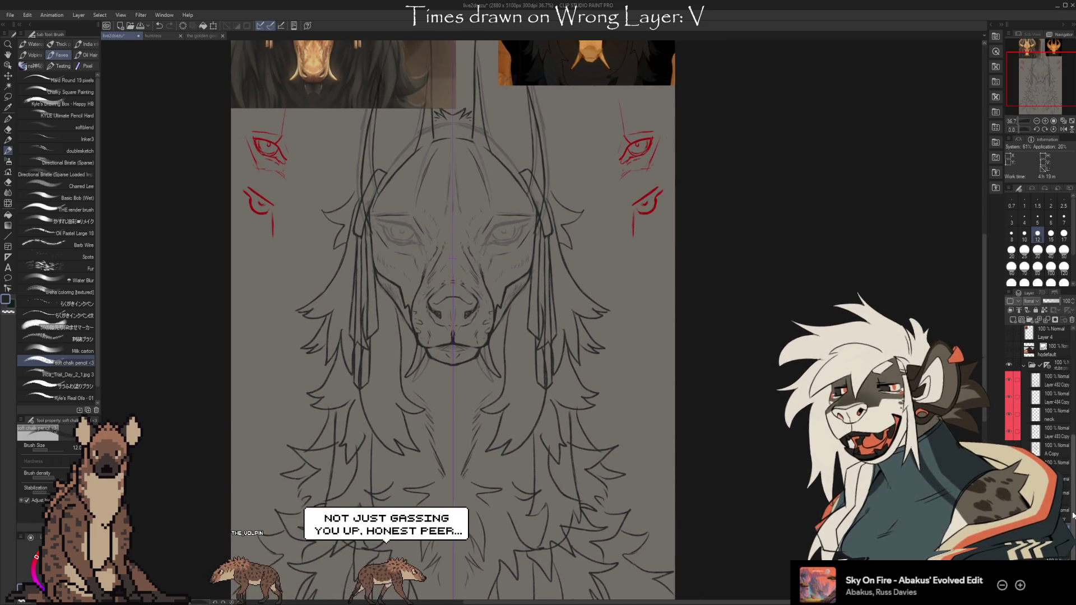
pyautogui.scroll(5, 1013, 384)
pyautogui.click(1009, 384)
pyautogui.moveTo(735, 336)
pyautogui.mouseDown()
pyautogui.moveTo(747, 424)
pyautogui.moveTo(755, 416)
pyautogui.mouseUp()
pyautogui.scroll(-5, 1071, 502)
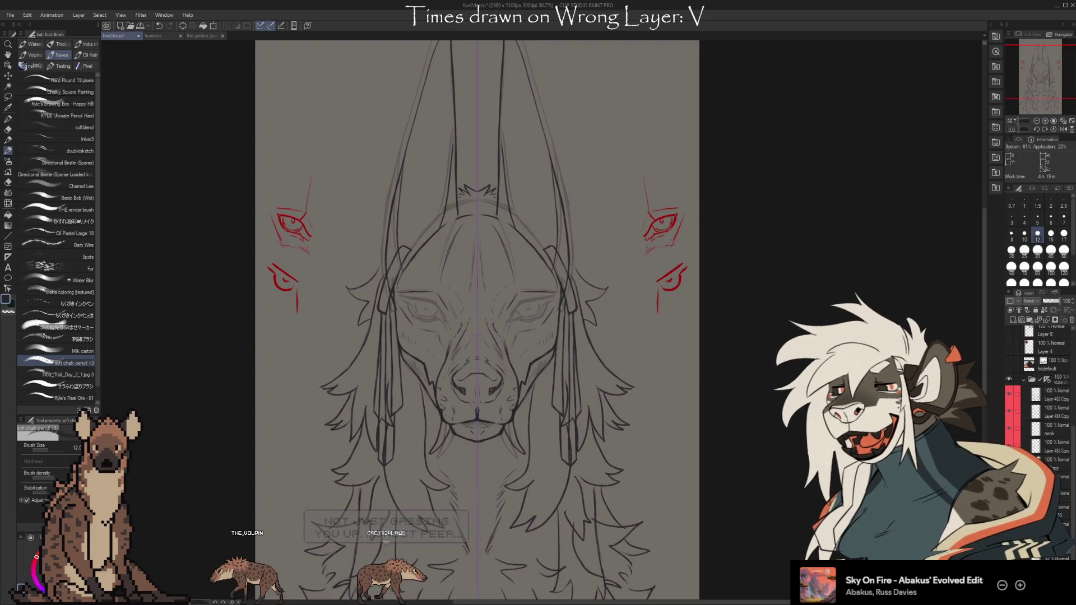
# Step: Toggle the red eye studies and hair/fur line layers off, then restore the fur lines
pyautogui.click(1010, 395)
pyautogui.scroll(-3, 767, 458)
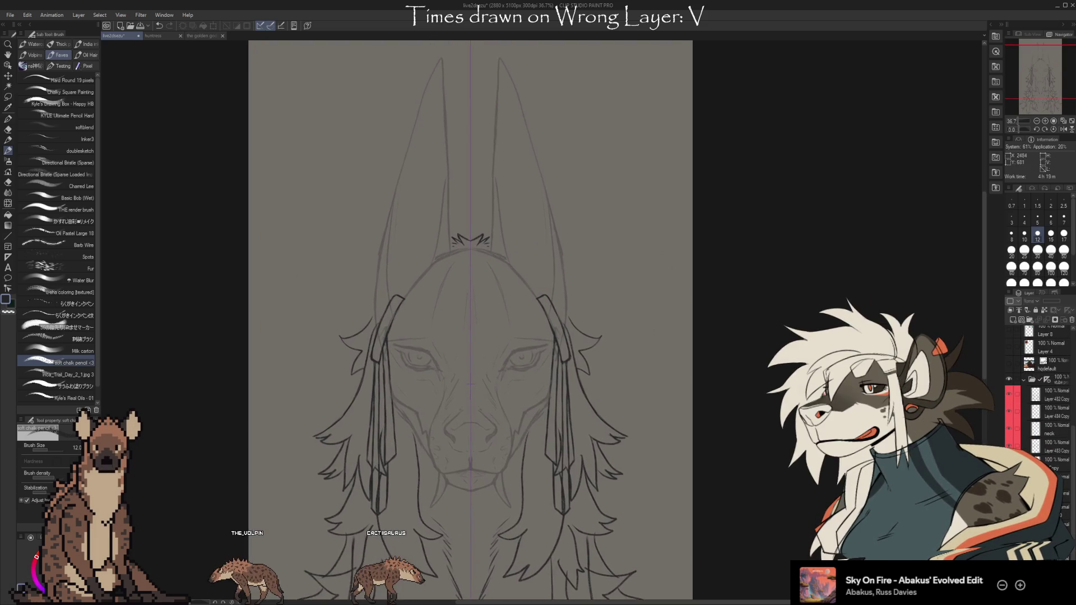
pyautogui.moveTo(767, 459); pyautogui.dragTo(755, 414)
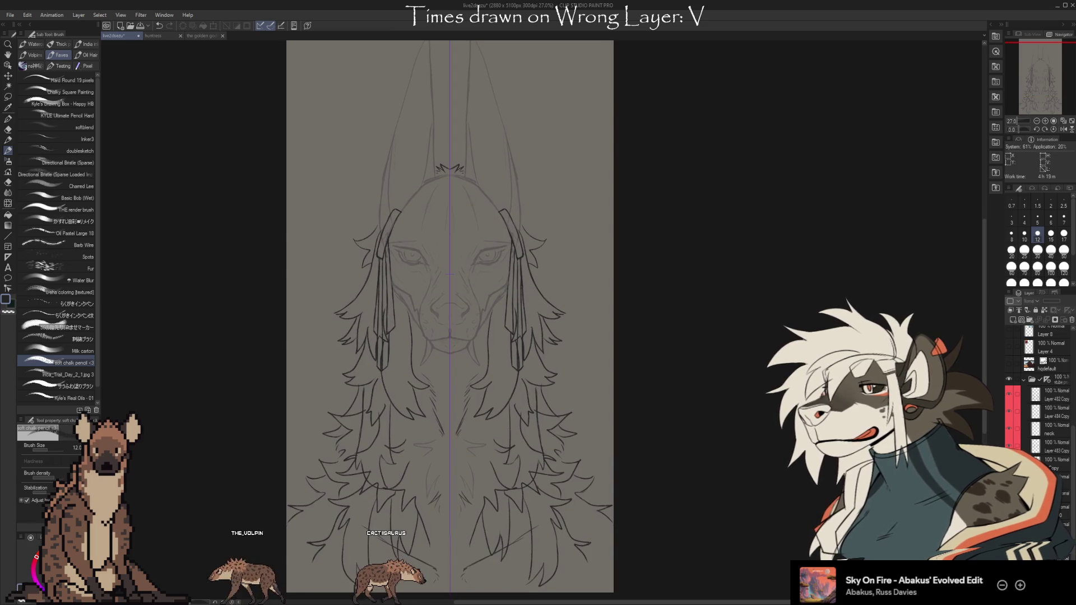
pyautogui.click(1008, 402)
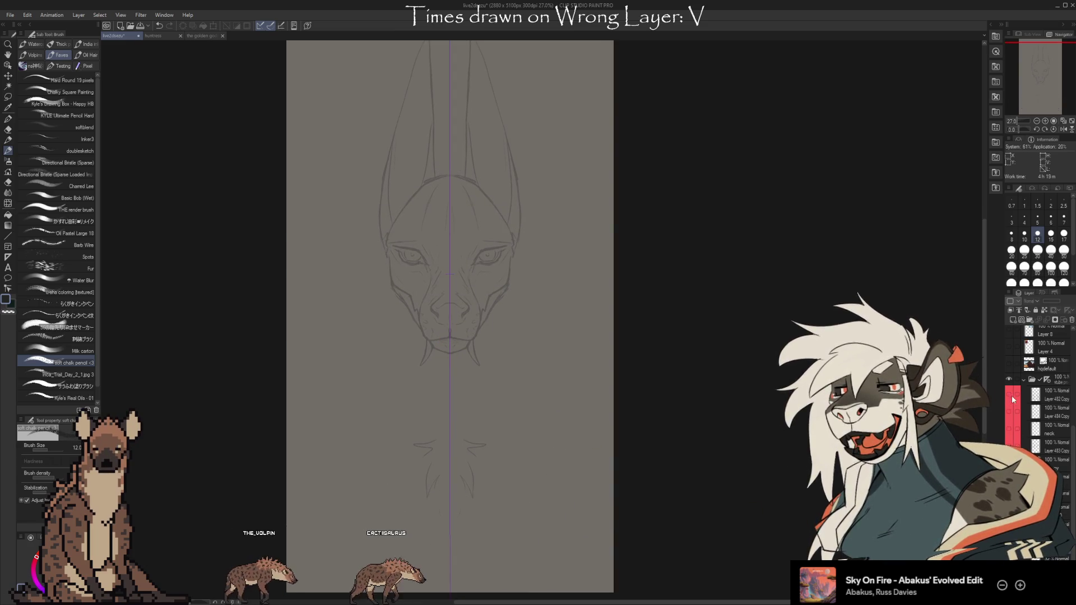
pyautogui.moveTo(1012, 399); pyautogui.dragTo(1011, 445)
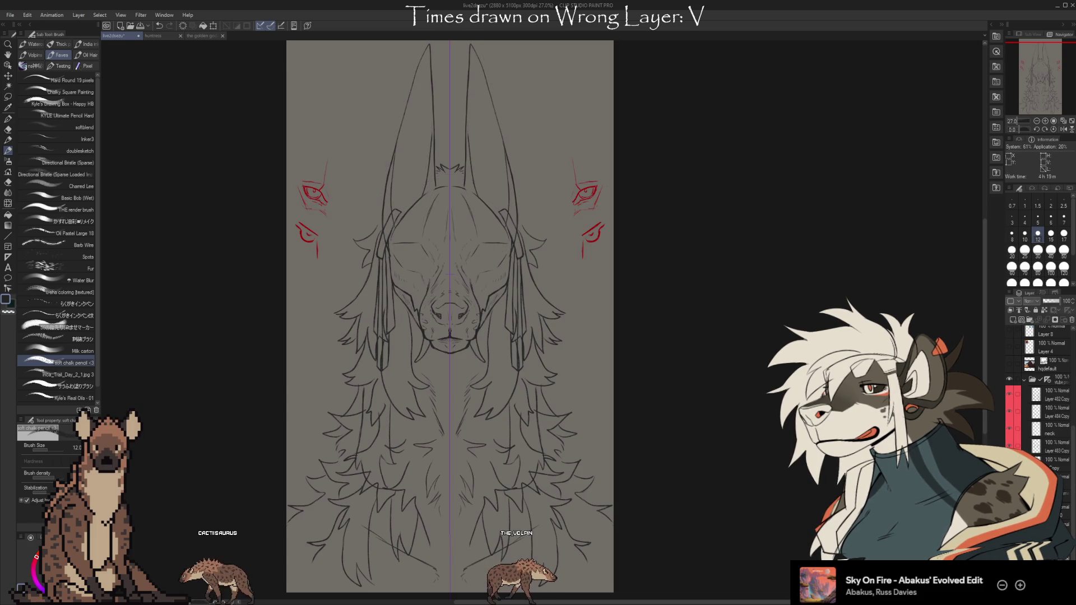
pyautogui.scroll(3, 493, 294)
pyautogui.moveTo(702, 366); pyautogui.dragTo(730, 410)
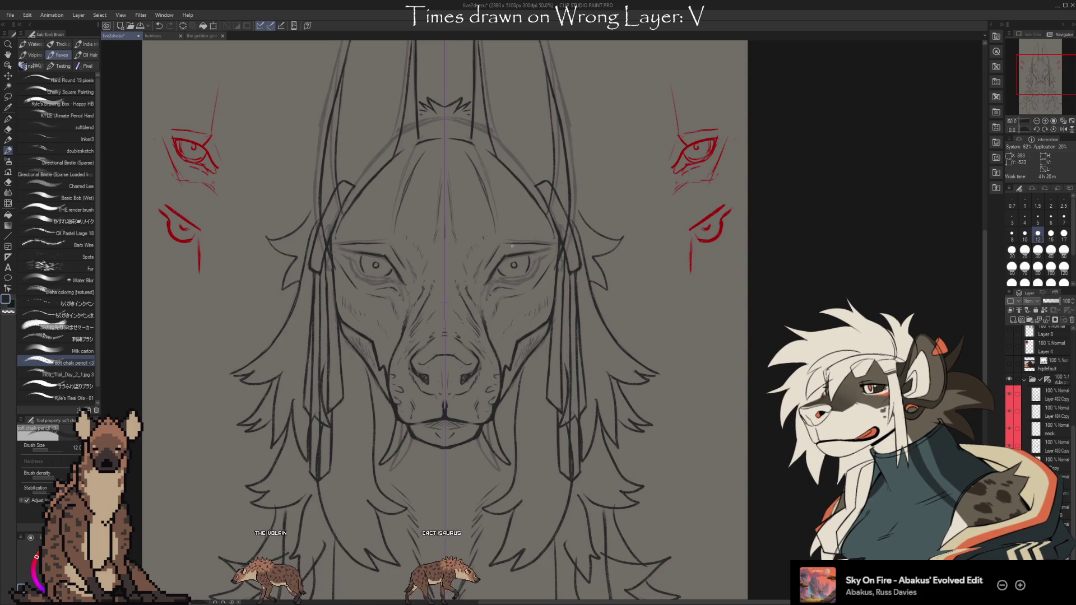
pyautogui.press('e')
pyautogui.press('b')
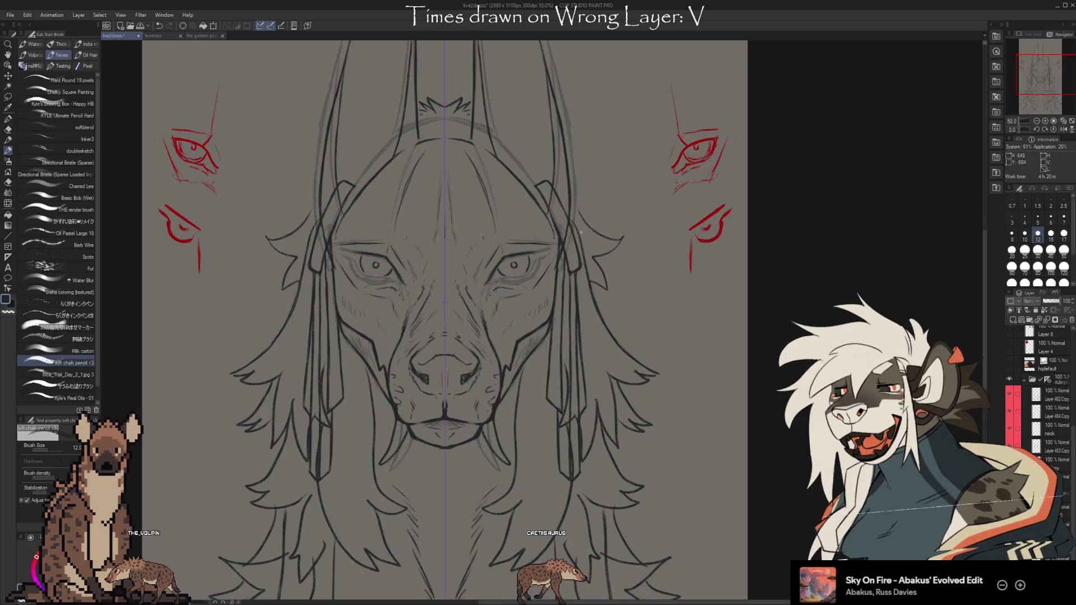
pyautogui.scroll(-5, 1042, 392)
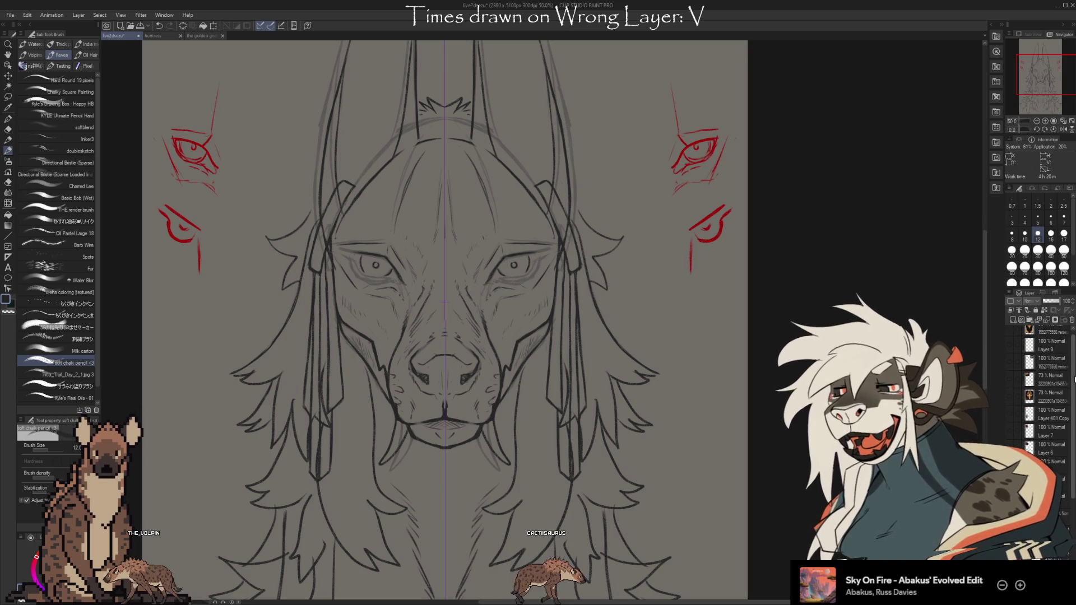
pyautogui.click(1008, 363)
# Step: Turn the second golden creature reference back on, zoom into it, then pan back to the sketch
pyautogui.click(1008, 380)
pyautogui.scroll(3, 632, 315)
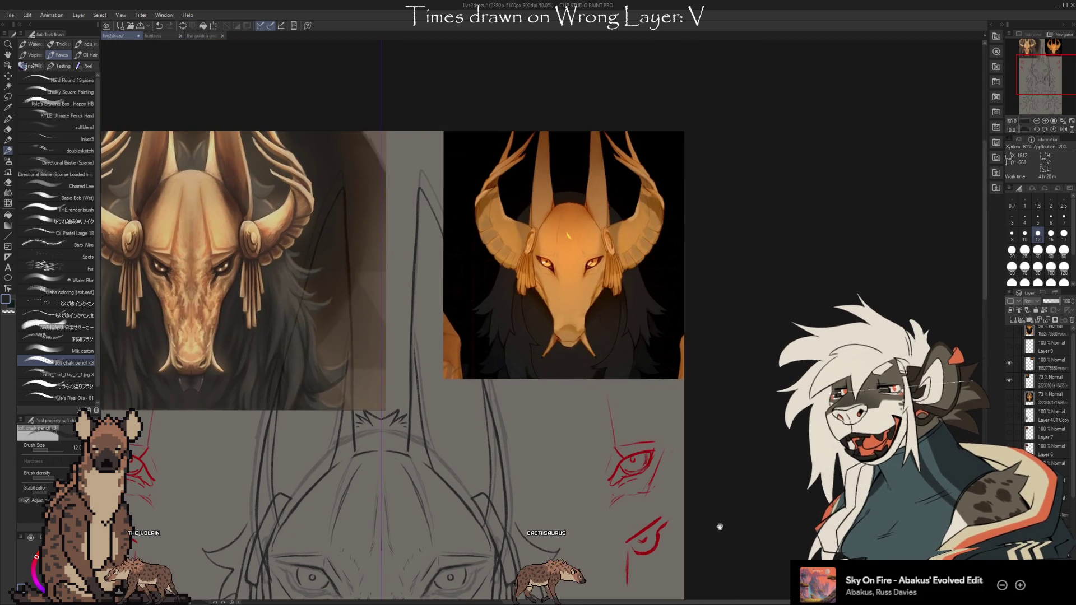
pyautogui.scroll(3, 632, 314)
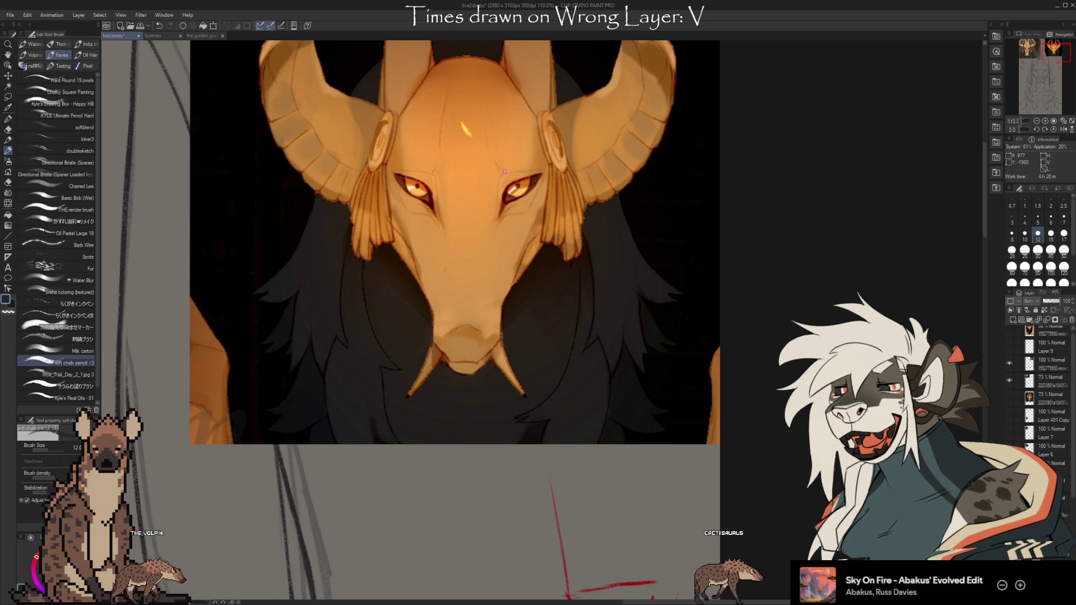
pyautogui.moveTo(486, 420)
pyautogui.mouseDown()
pyautogui.moveTo(619, 115)
pyautogui.moveTo(648, 293)
pyautogui.moveTo(511, 284)
pyautogui.mouseUp()
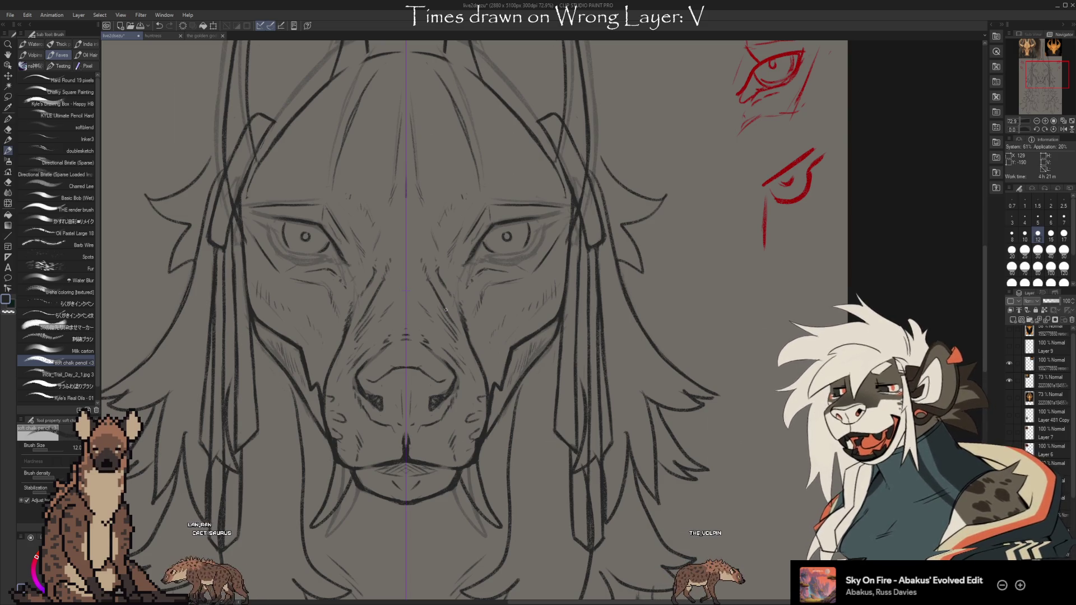
# Step: Frame the face sketch in view, switching between the eraser and pencil
pyautogui.scroll(-3, 644, 493)
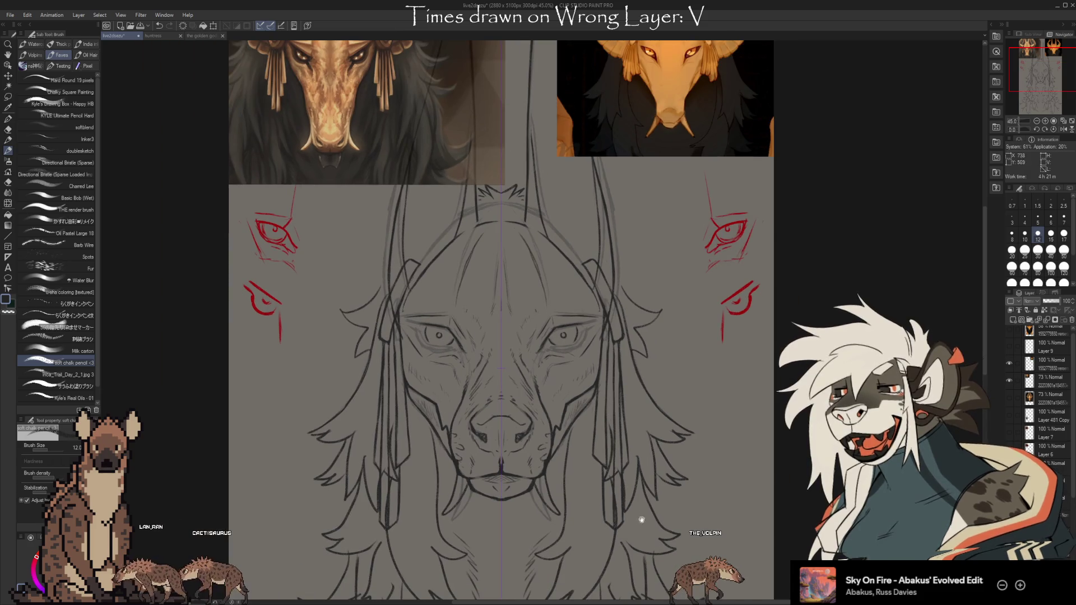
pyautogui.scroll(-4, 641, 514)
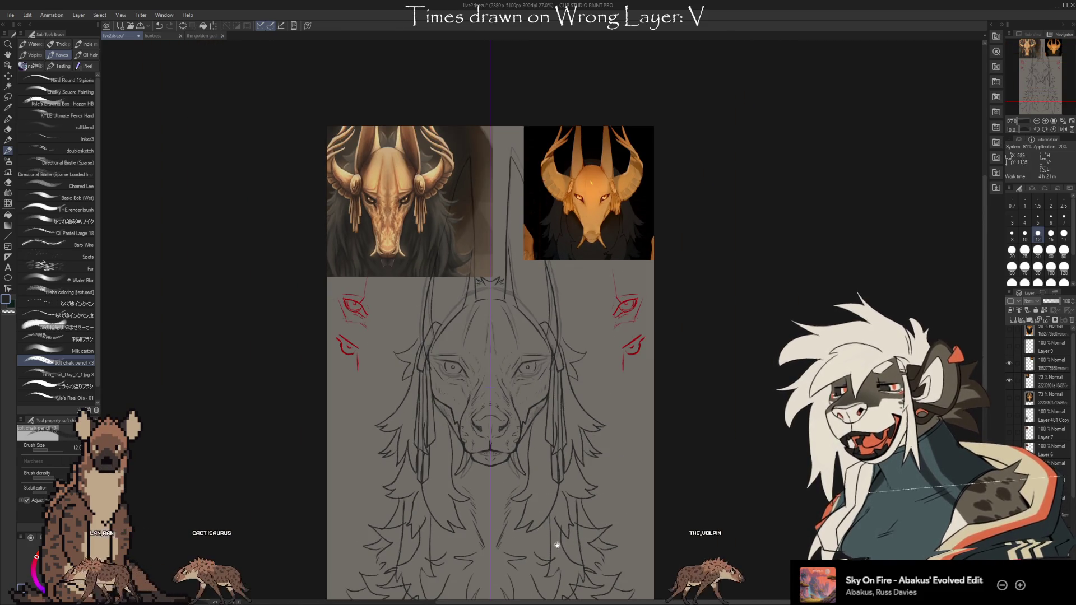
pyautogui.scroll(1, 556, 543)
pyautogui.scroll(1, 547, 523)
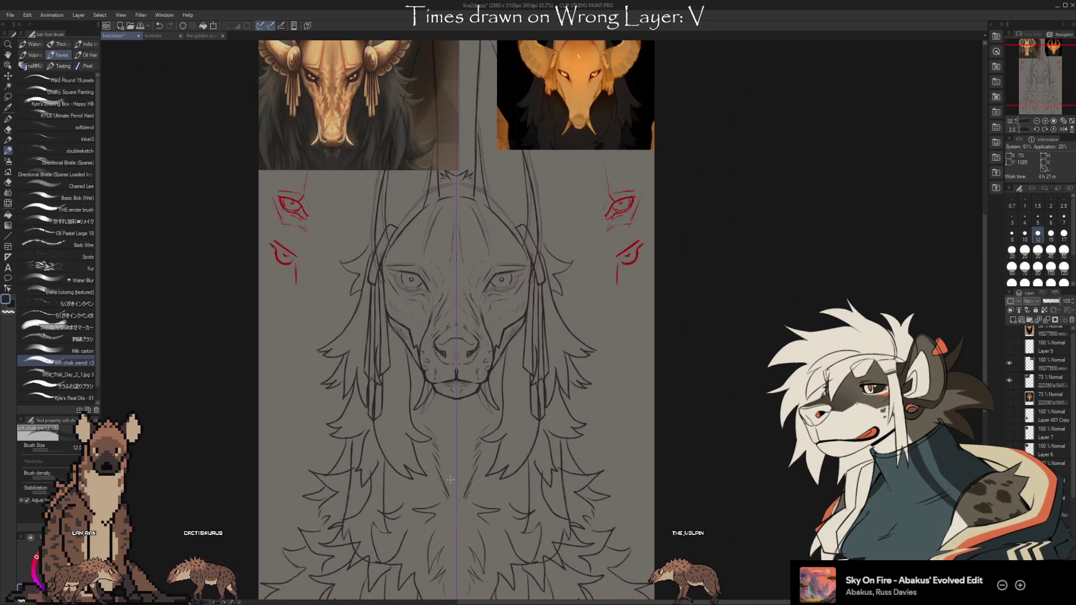
pyautogui.scroll(4, 448, 482)
pyautogui.moveTo(521, 493); pyautogui.dragTo(532, 546)
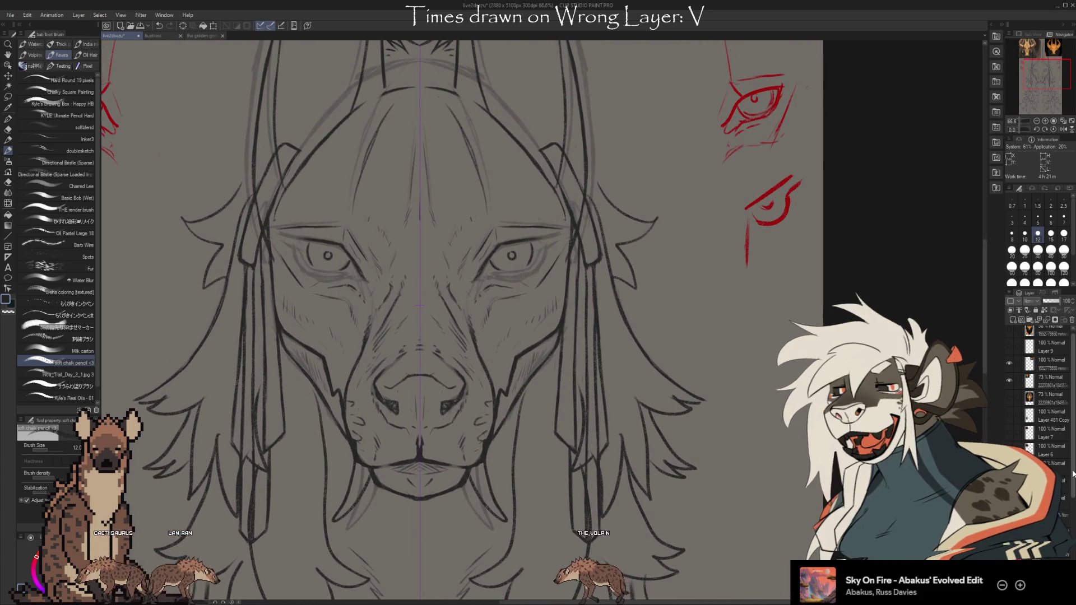
pyautogui.scroll(-5, 1072, 473)
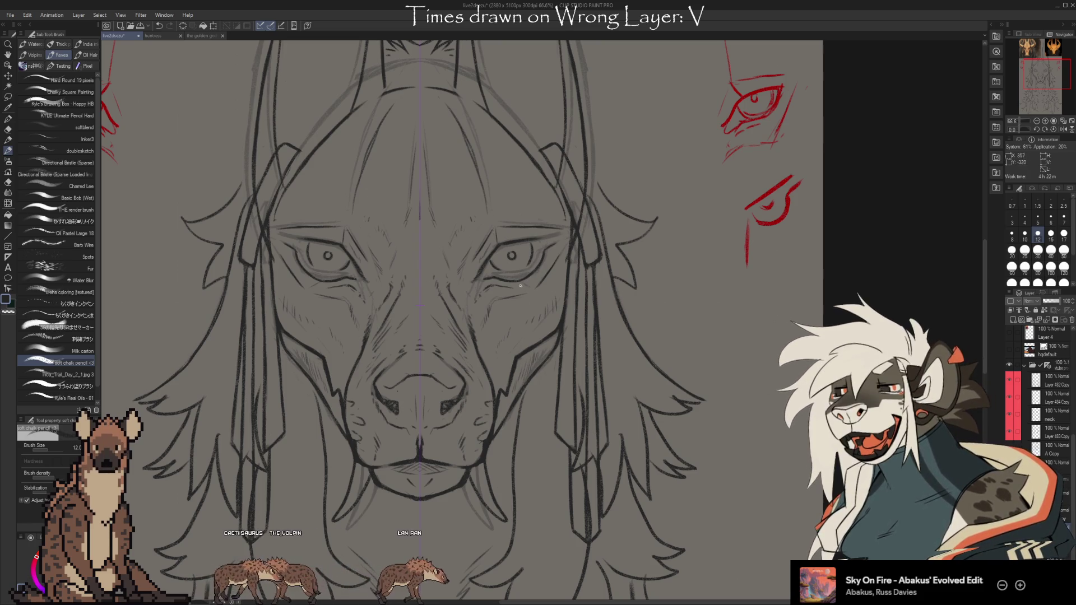
pyautogui.press('e')
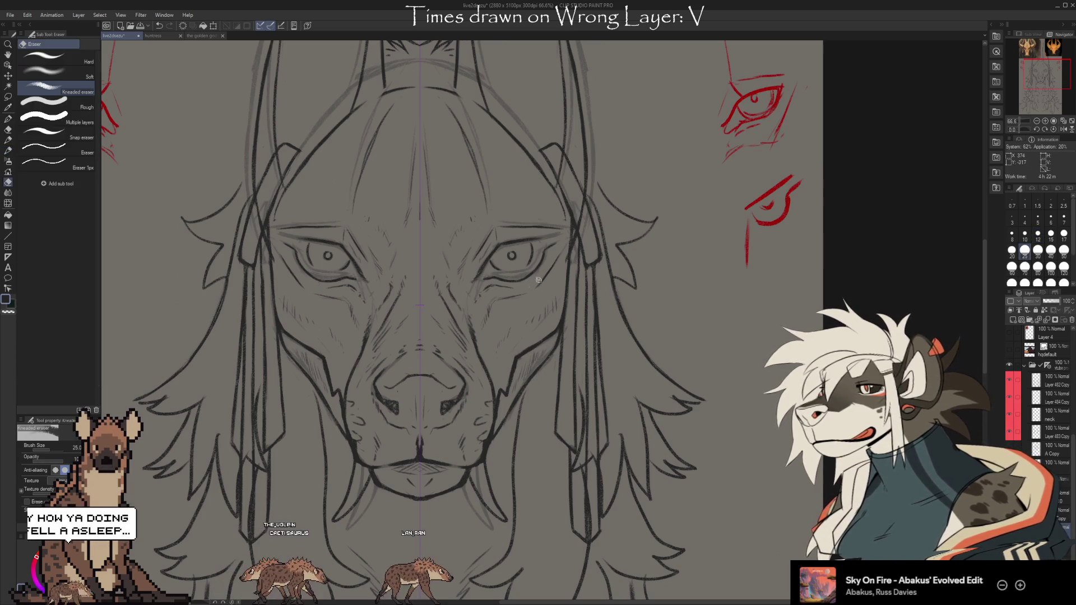
pyautogui.press('b')
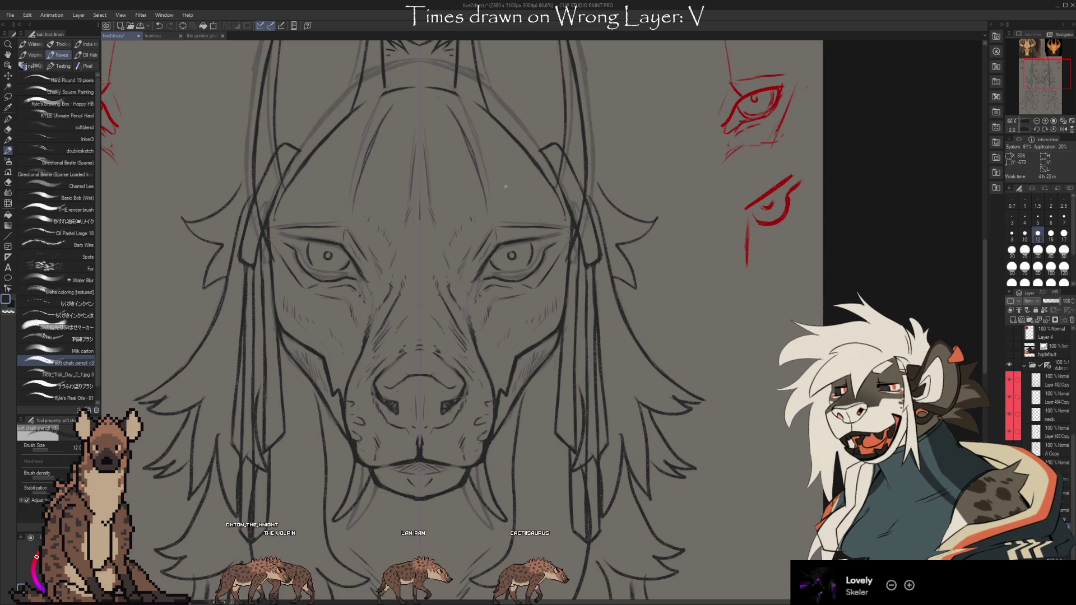
pyautogui.press('e')
pyautogui.press('b')
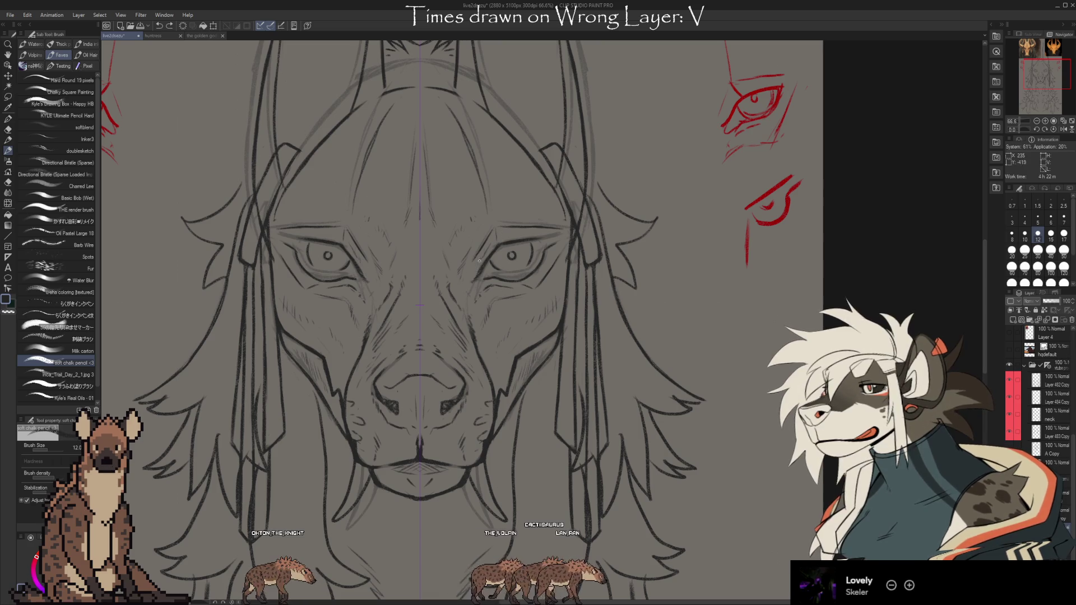
# Step: Undo the trial brow hatching and stray vertical line, then pan to the golden reference painting
pyautogui.moveTo(493, 232); pyautogui.dragTo(496, 245)
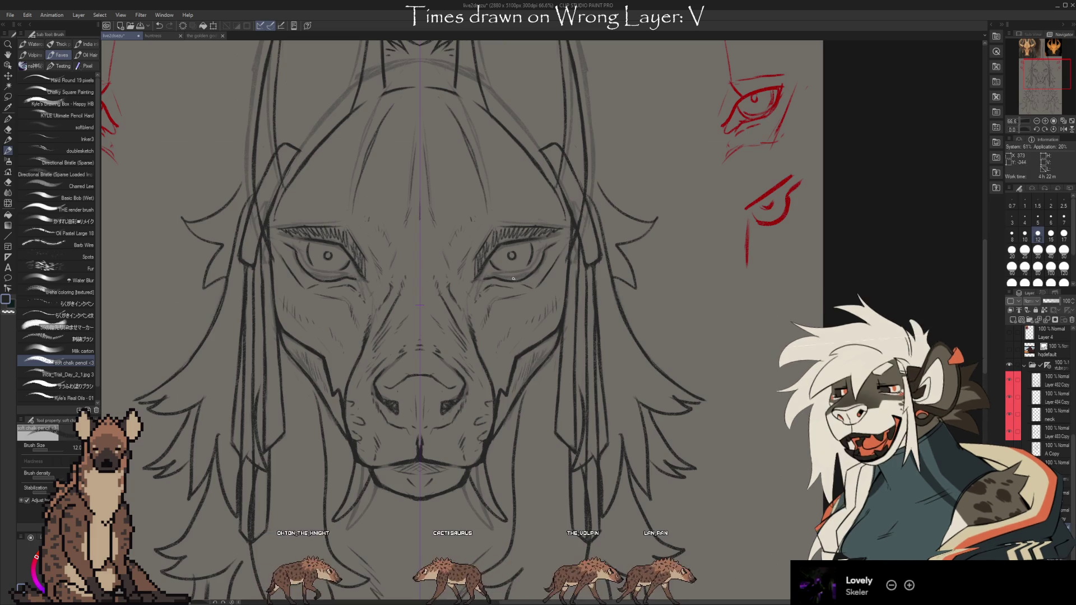
pyautogui.moveTo(532, 69); pyautogui.dragTo(533, 146)
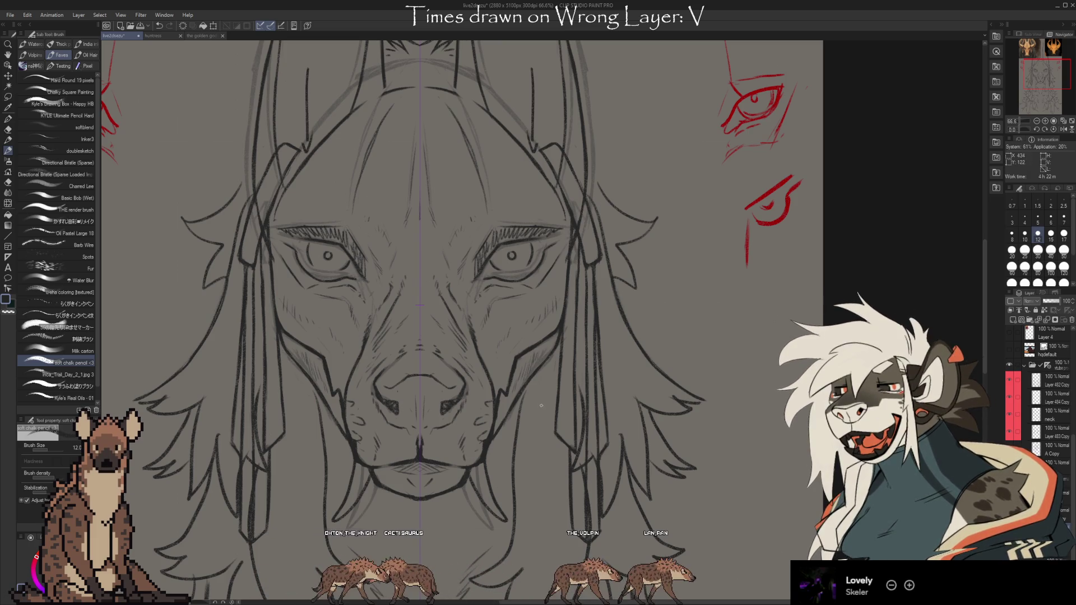
pyautogui.hotkey('ctrl', 'z')
pyautogui.hotkey('ctrl', 'z')
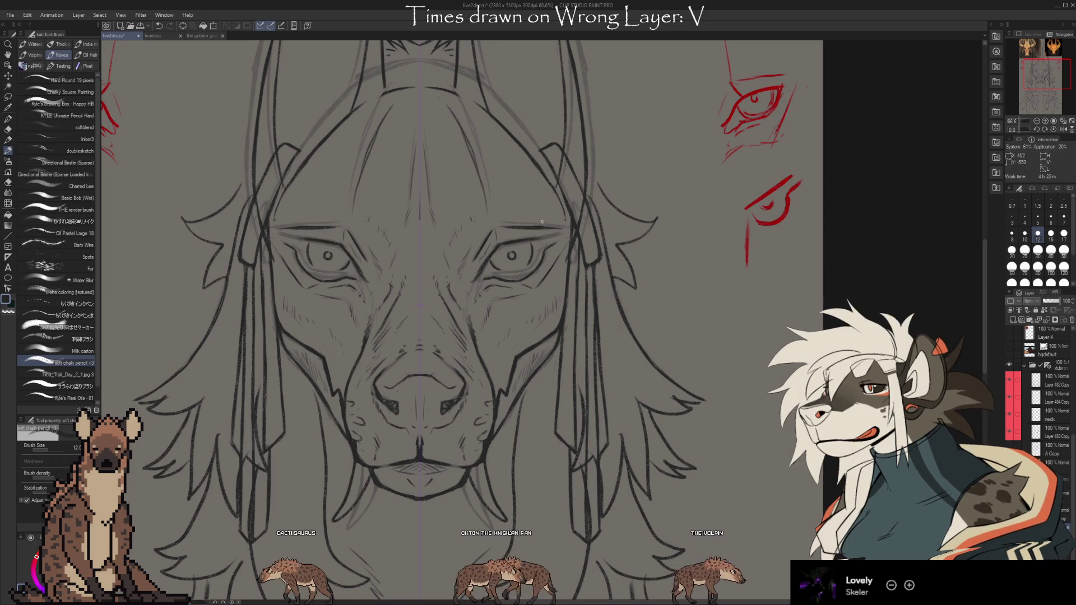
pyautogui.press('e')
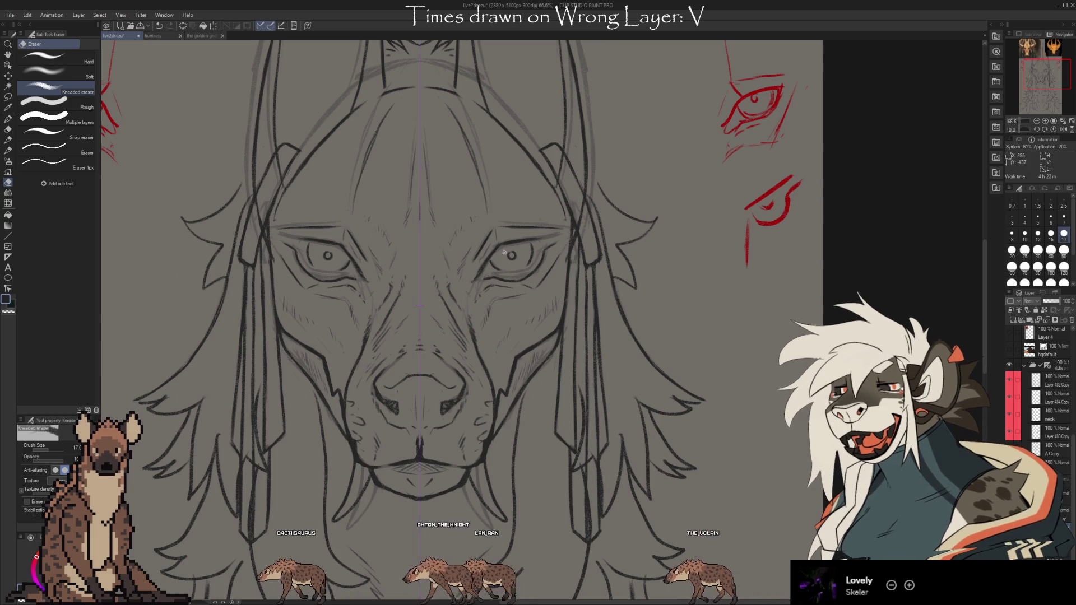
pyautogui.press('b')
pyautogui.scroll(-2, 504, 224)
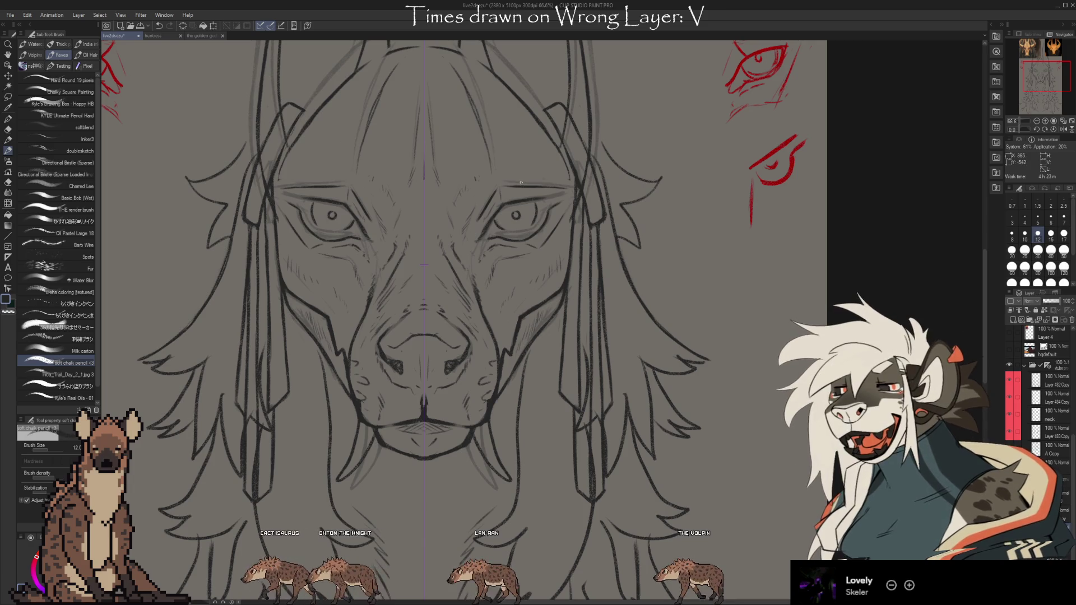
pyautogui.press('e')
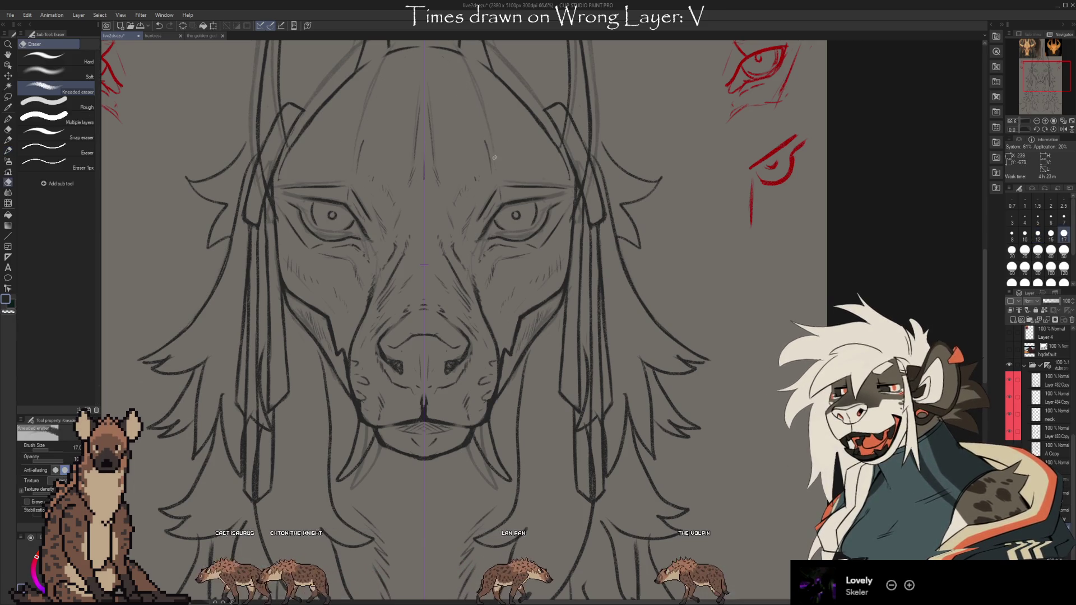
pyautogui.press('b')
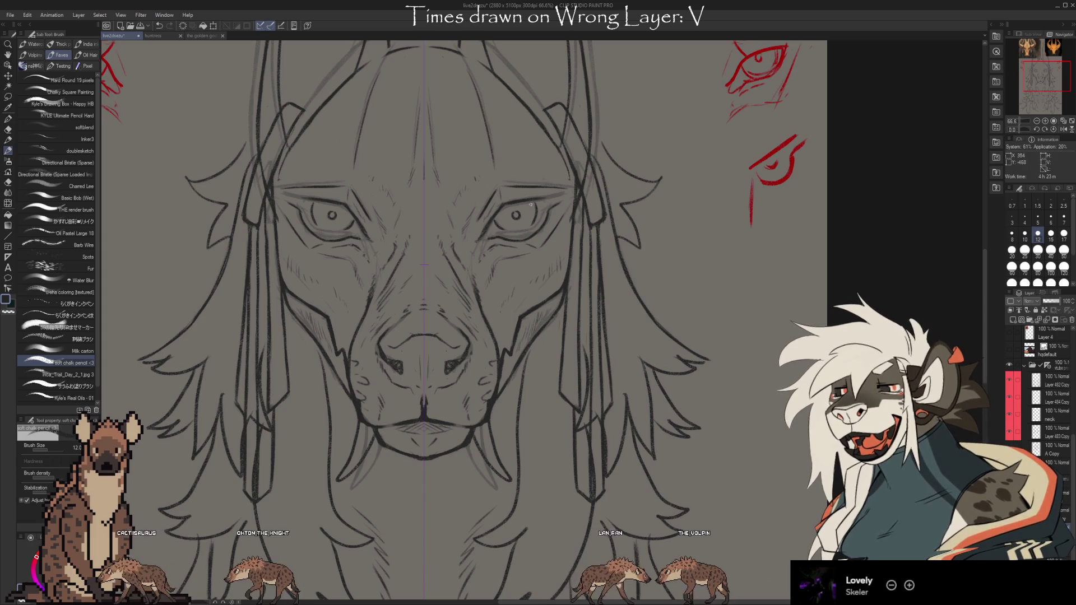
pyautogui.hotkey('ctrl', 'z')
pyautogui.press('e')
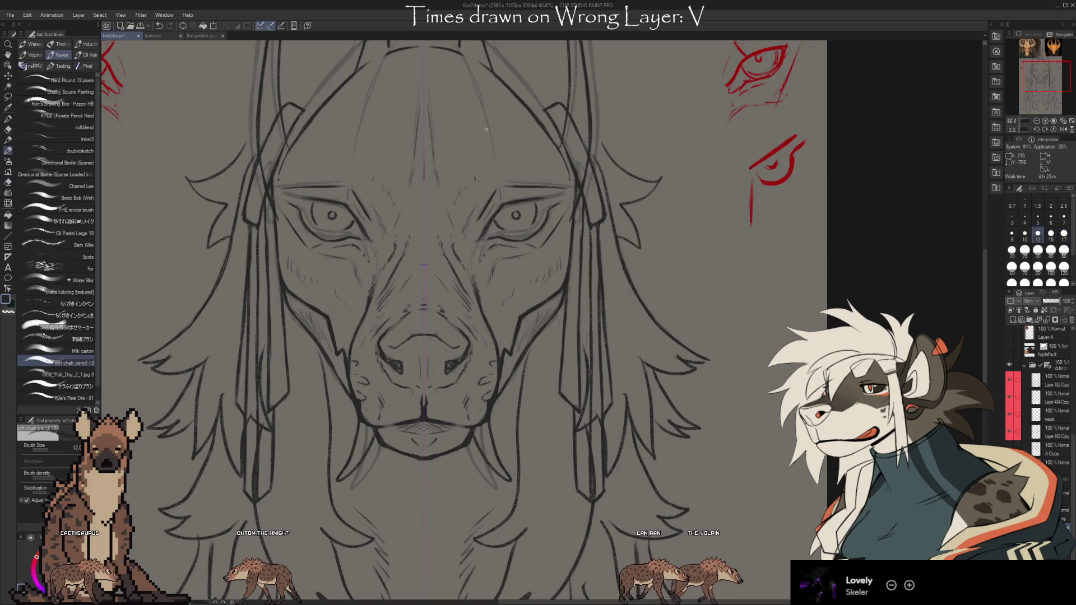
pyautogui.press('b')
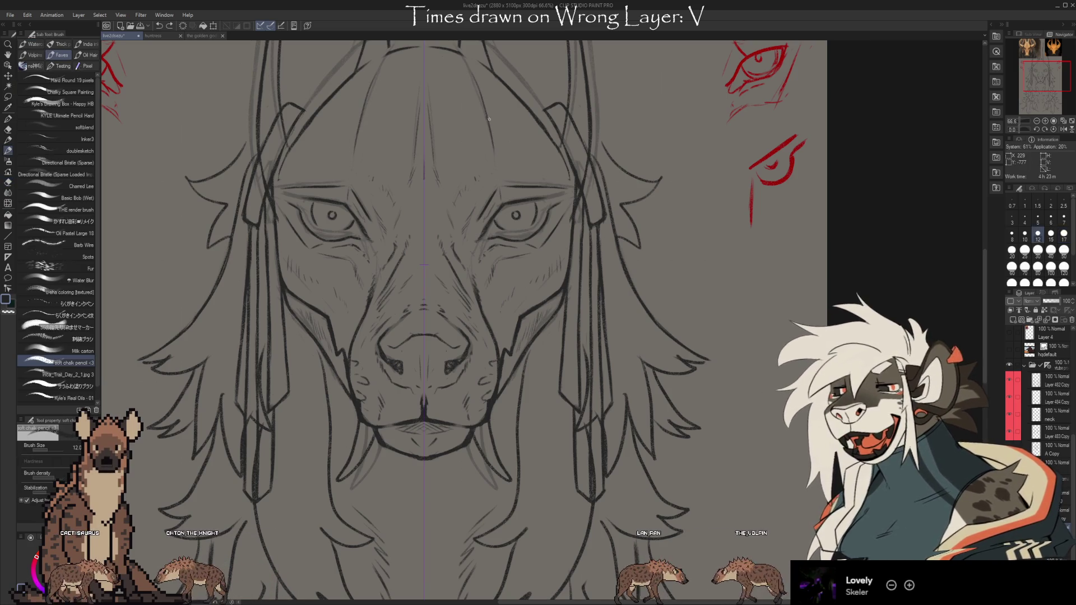
pyautogui.moveTo(632, 150)
pyautogui.mouseDown()
pyautogui.moveTo(488, 389)
pyautogui.moveTo(533, 257)
pyautogui.moveTo(511, 148)
pyautogui.mouseUp()
# Step: Pan at 100% from the golden to the patterned reference painting, then back to the head sketch
pyautogui.scroll(2, 489, 205)
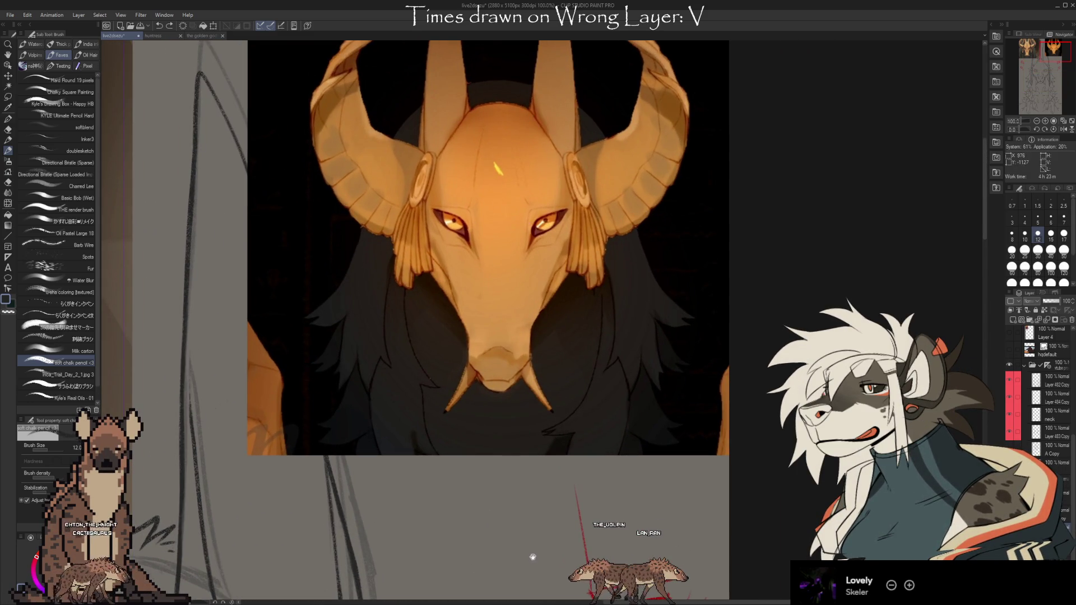
pyautogui.scroll(-1, 529, 546)
pyautogui.moveTo(514, 556)
pyautogui.mouseDown()
pyautogui.moveTo(600, 371)
pyautogui.moveTo(869, 529)
pyautogui.moveTo(941, 469)
pyautogui.moveTo(699, 451)
pyautogui.mouseUp()
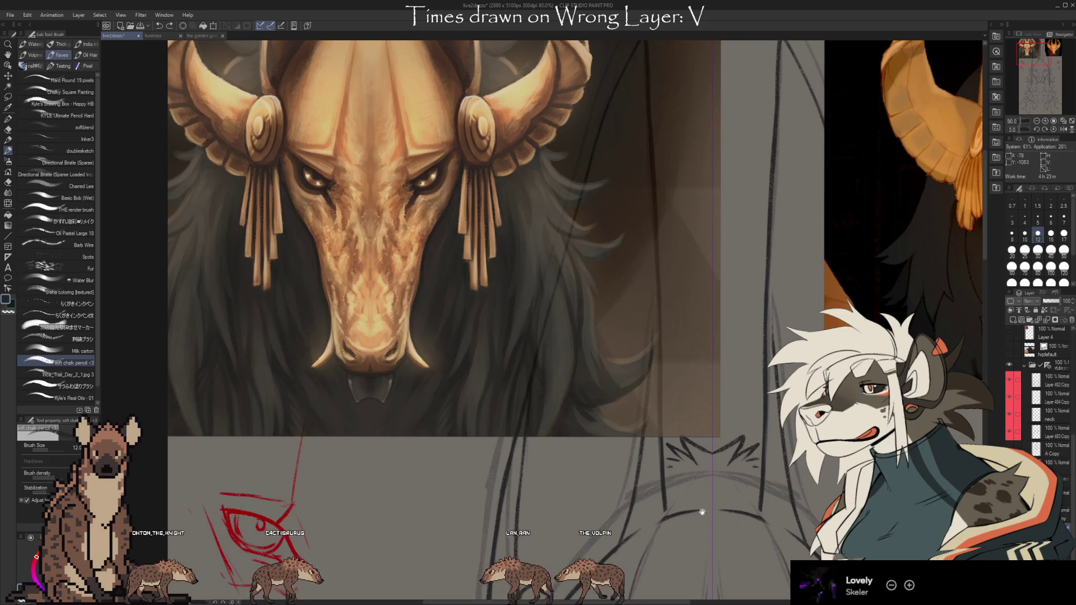
pyautogui.moveTo(739, 513); pyautogui.dragTo(608, 174)
pyautogui.scroll(-3, 754, 549)
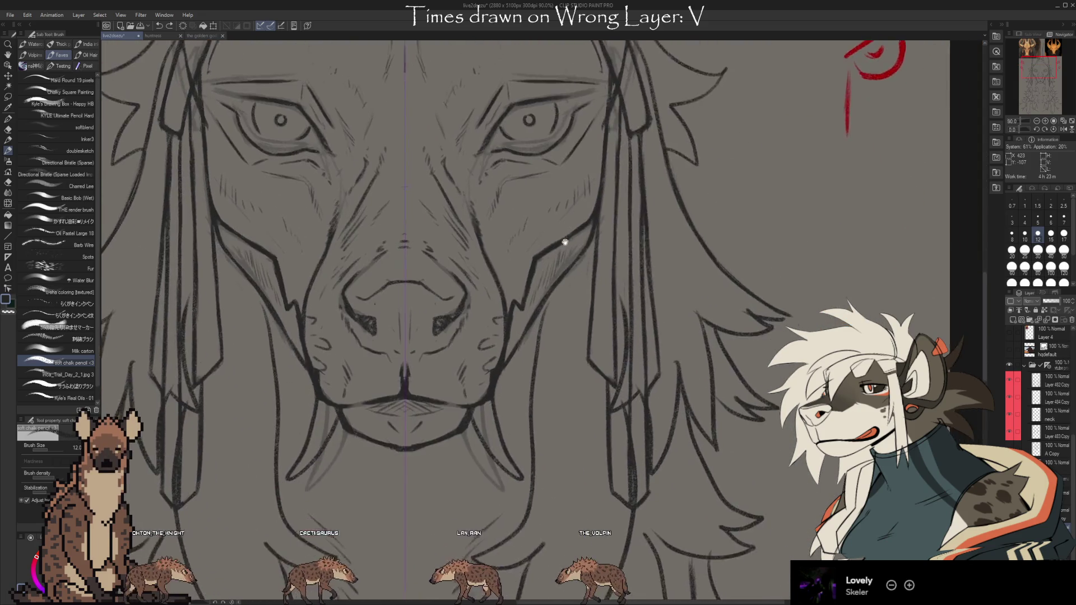
pyautogui.moveTo(654, 517); pyautogui.dragTo(555, 506)
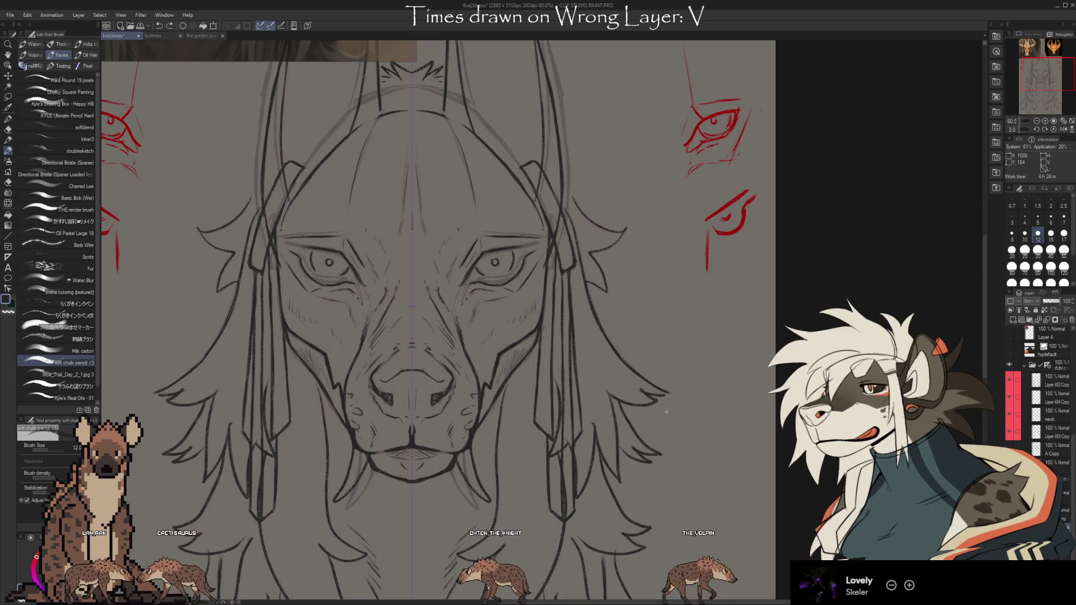
# Step: Create a new Layer 2 from hqdefault and move it below hqdefault
pyautogui.click(1053, 449)
pyautogui.scroll(5, 1046, 451)
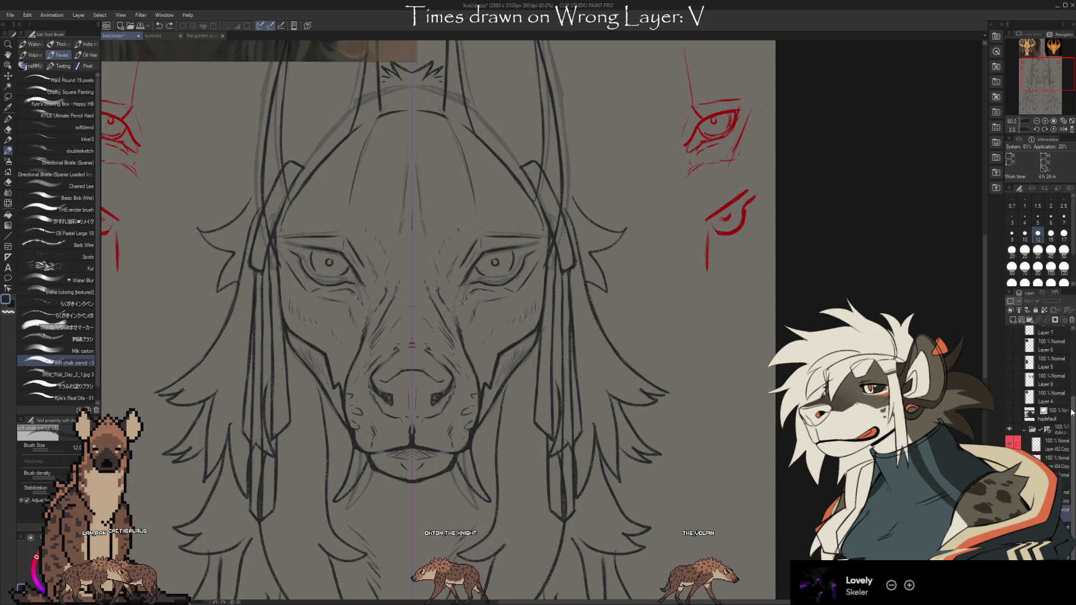
pyautogui.click(1047, 443)
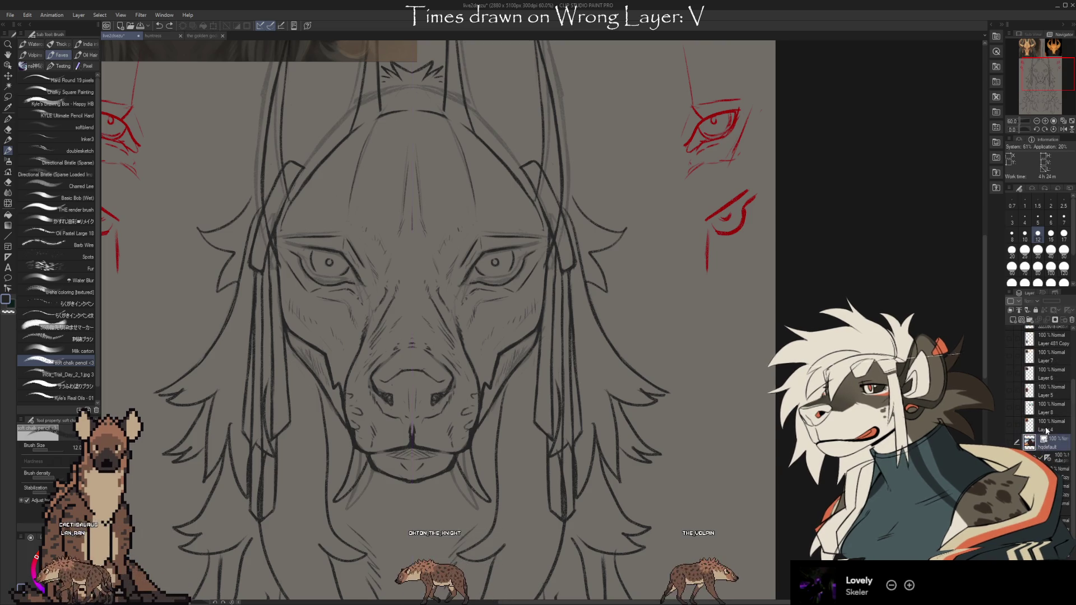
pyautogui.click(1019, 324)
pyautogui.moveTo(1051, 465); pyautogui.dragTo(1052, 464)
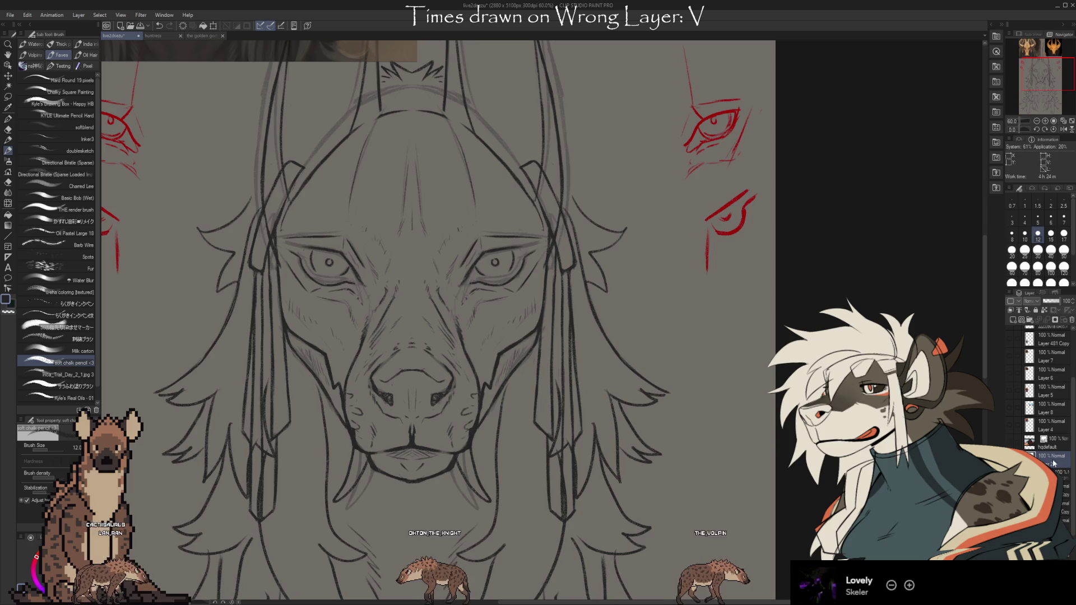
# Step: Hand-letter 'BRB' with a squiggly underline to the right of the jackal face
pyautogui.moveTo(627, 287)
pyautogui.mouseDown()
pyautogui.moveTo(643, 326)
pyautogui.moveTo(745, 311)
pyautogui.moveTo(719, 324)
pyautogui.mouseUp()
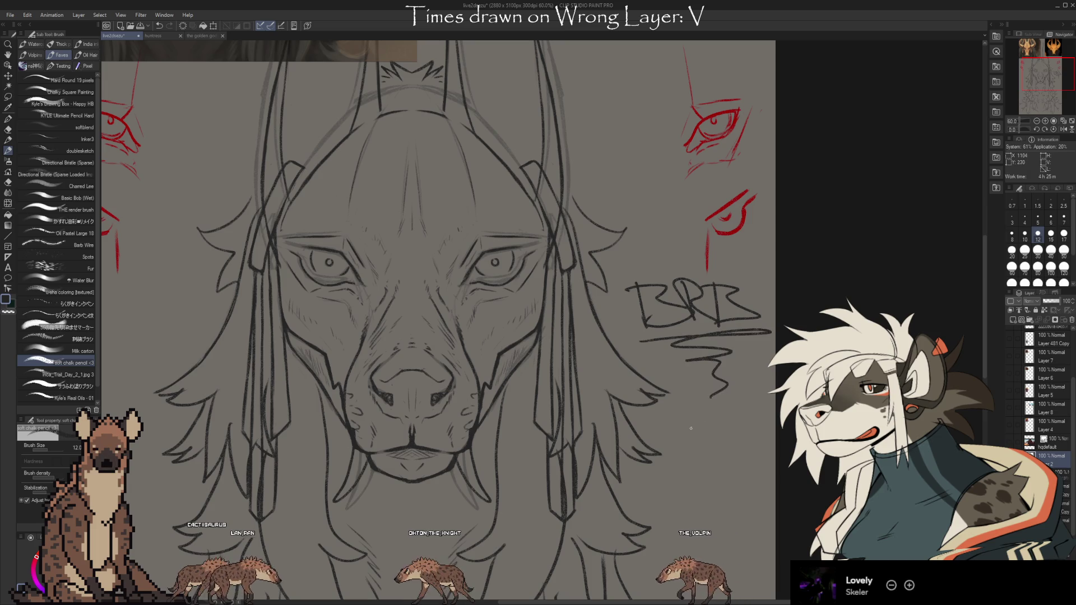
pyautogui.moveTo(691, 428); pyautogui.dragTo(630, 420)
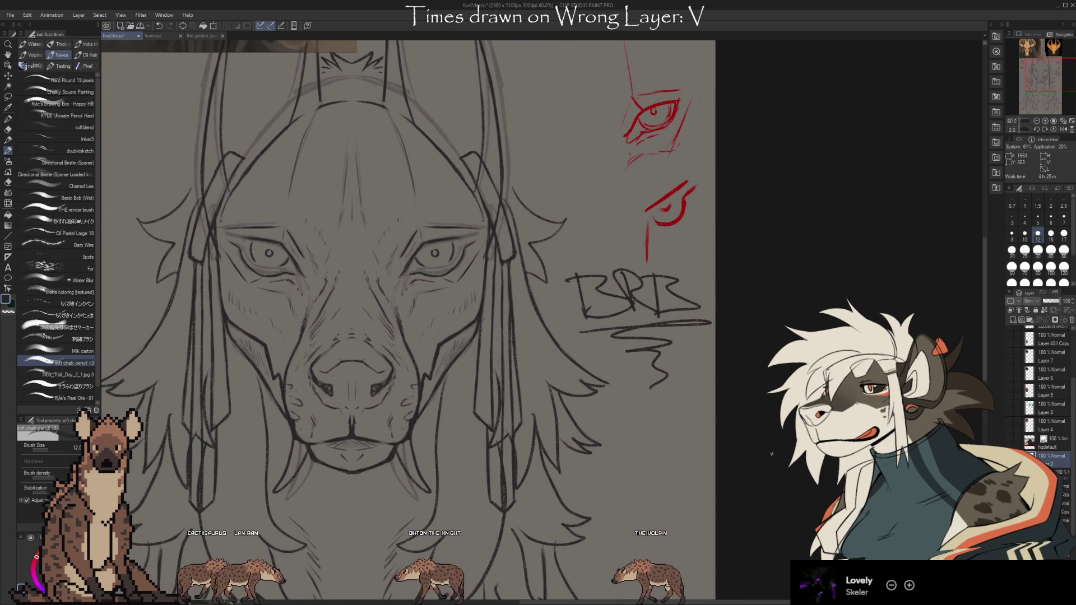
pyautogui.scroll(-5, 1071, 515)
pyautogui.click(1048, 350)
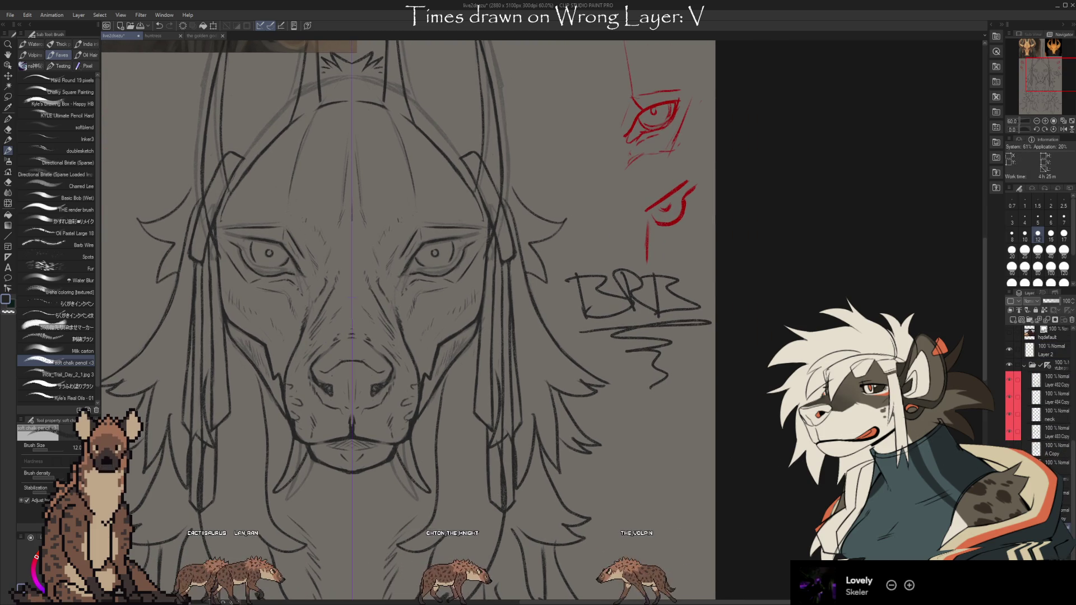
pyautogui.moveTo(655, 368); pyautogui.dragTo(743, 408)
pyautogui.press('e')
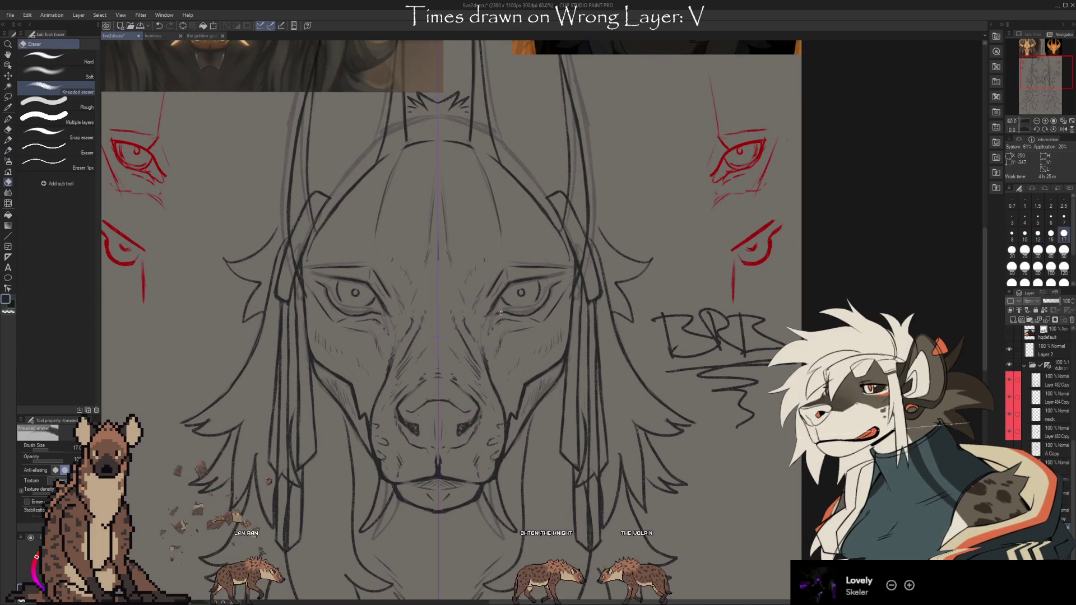
pyautogui.press('b')
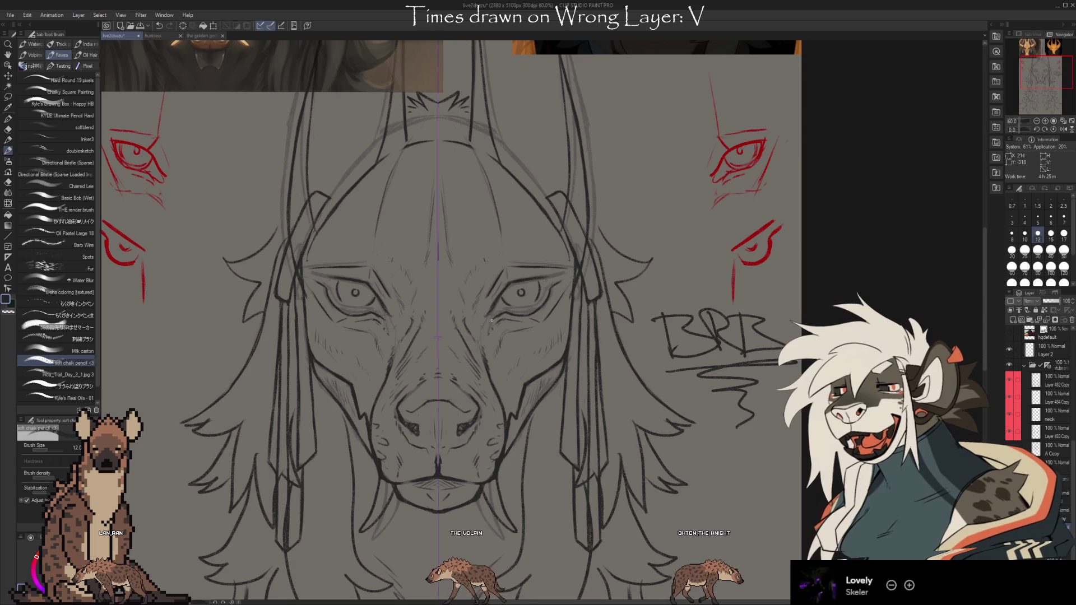
pyautogui.moveTo(533, 214)
pyautogui.mouseDown()
pyautogui.moveTo(594, 462)
pyautogui.moveTo(569, 483)
pyautogui.moveTo(521, 463)
pyautogui.moveTo(498, 485)
pyautogui.mouseUp()
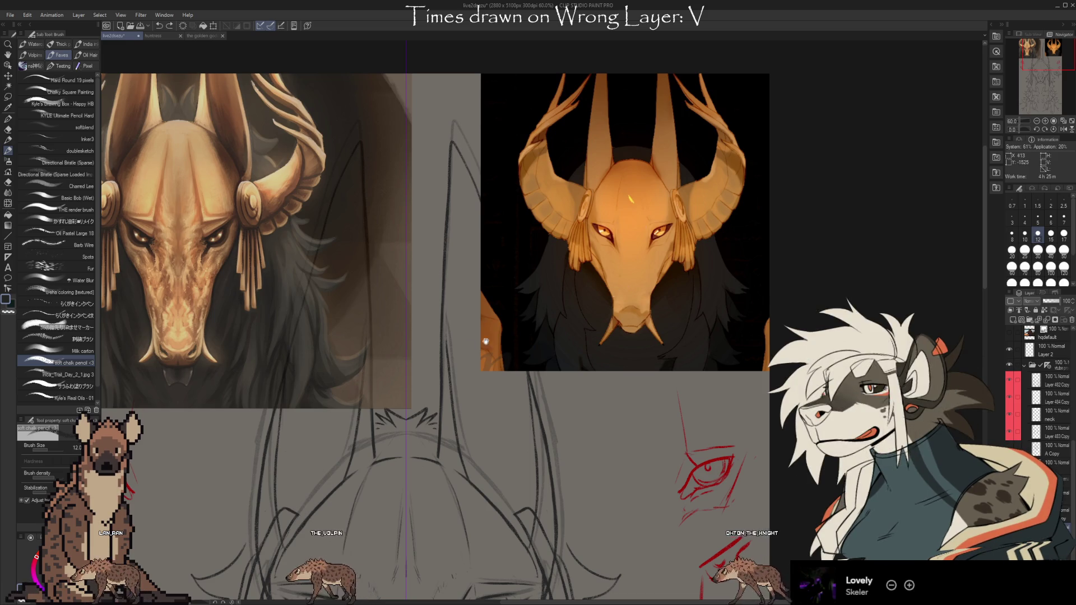
pyautogui.moveTo(425, 312); pyautogui.dragTo(579, 328)
pyautogui.moveTo(656, 433)
pyautogui.mouseDown()
pyautogui.moveTo(675, 396)
pyautogui.moveTo(697, 447)
pyautogui.moveTo(664, 367)
pyautogui.mouseUp()
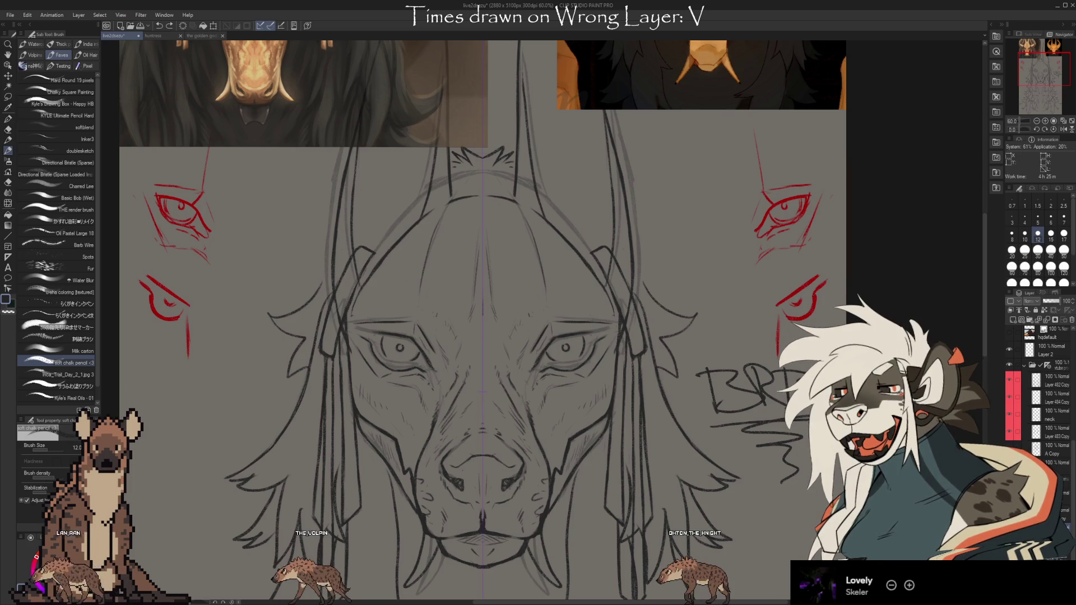
pyautogui.press('e')
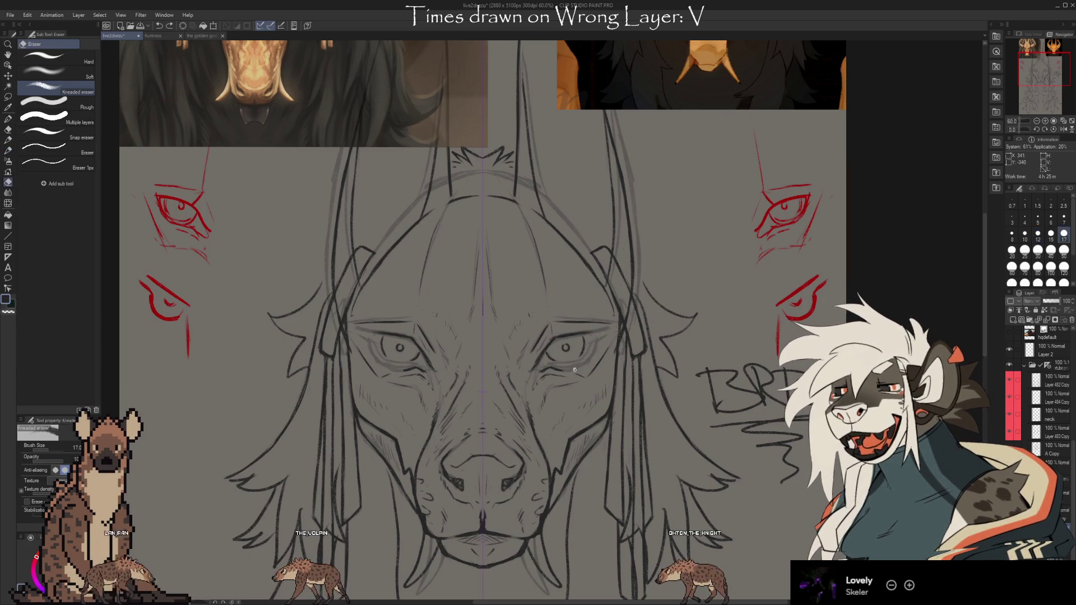
pyautogui.press('b')
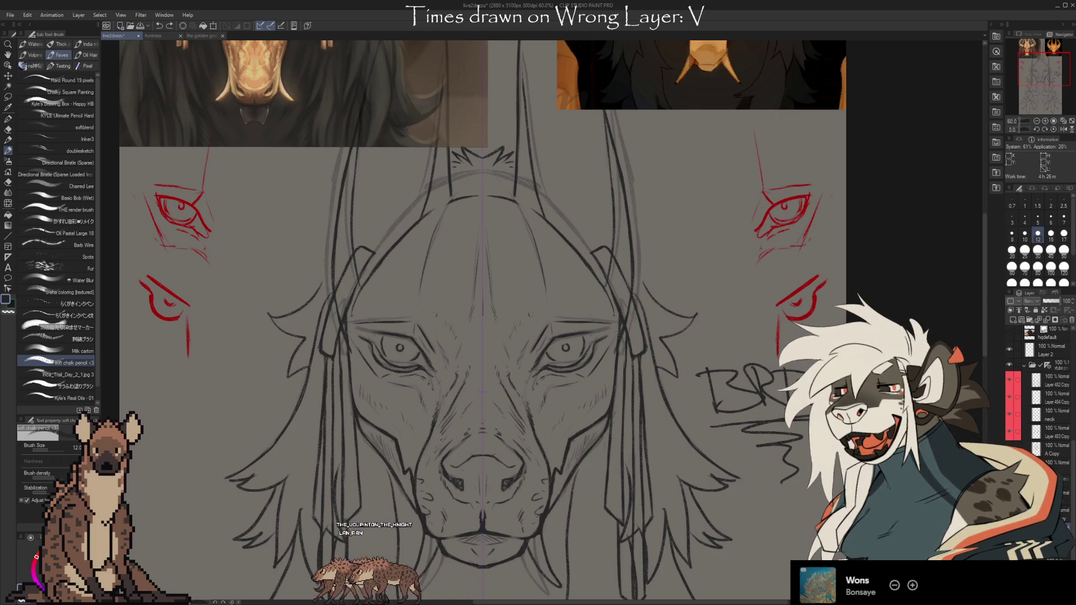
pyautogui.scroll(-1, 528, 190)
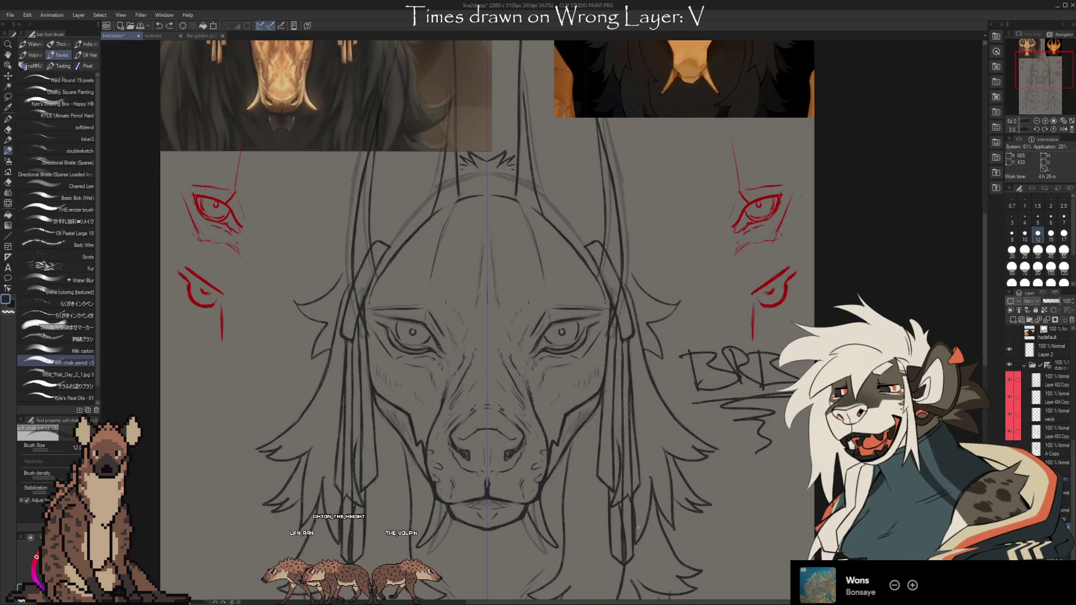
pyautogui.scroll(2, 739, 445)
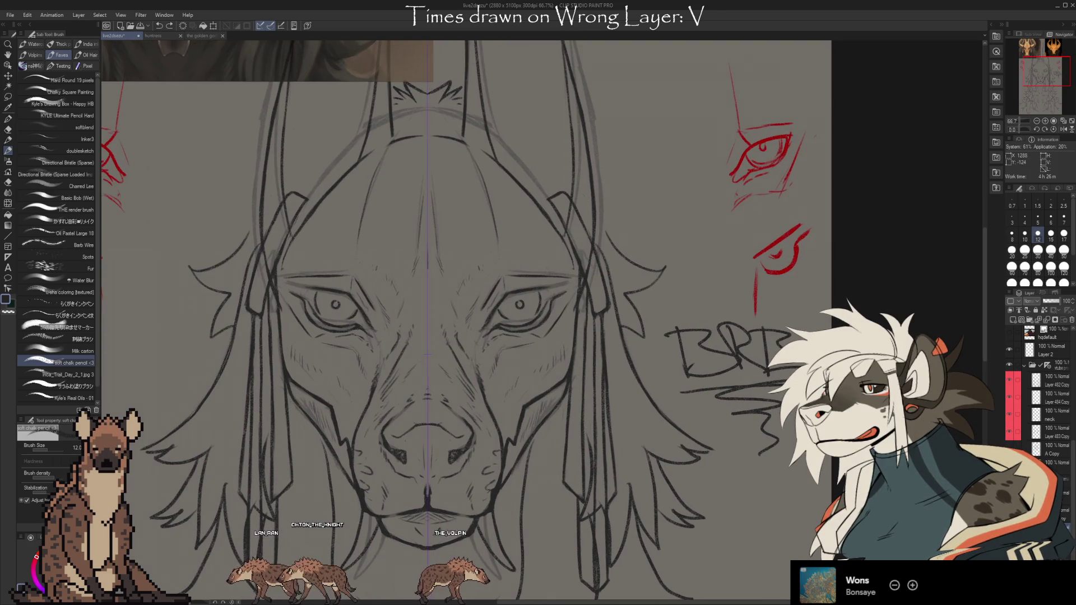
pyautogui.hscroll(2, 465, 319)
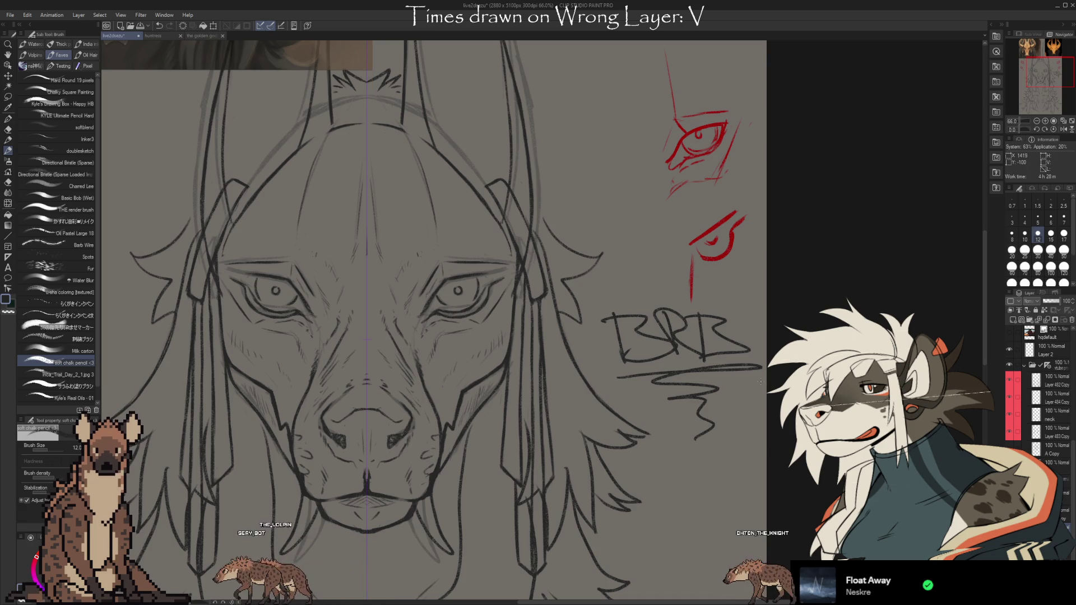
pyautogui.press('e')
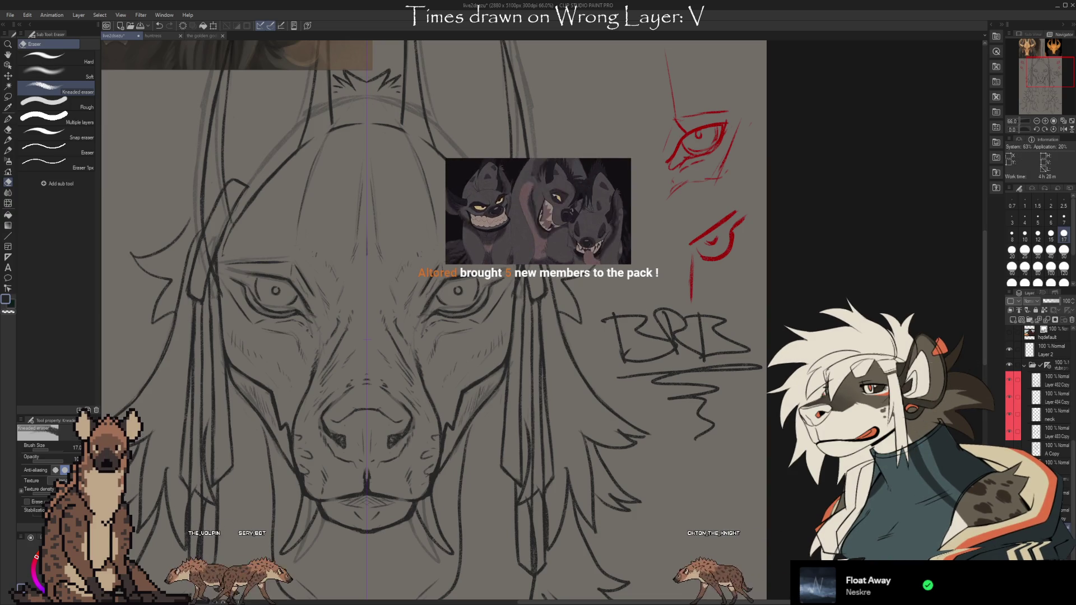
# Step: Rub out the 'BRB' lettering beside the jackal face with the Kneaded eraser
pyautogui.scroll(3, 1066, 490)
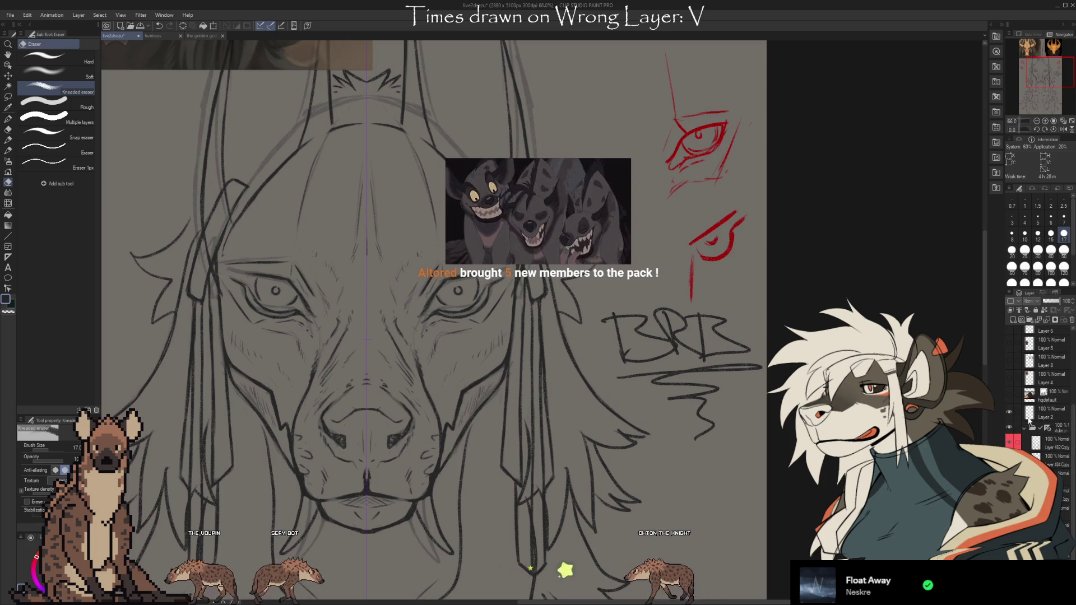
pyautogui.scroll(-3, 1067, 485)
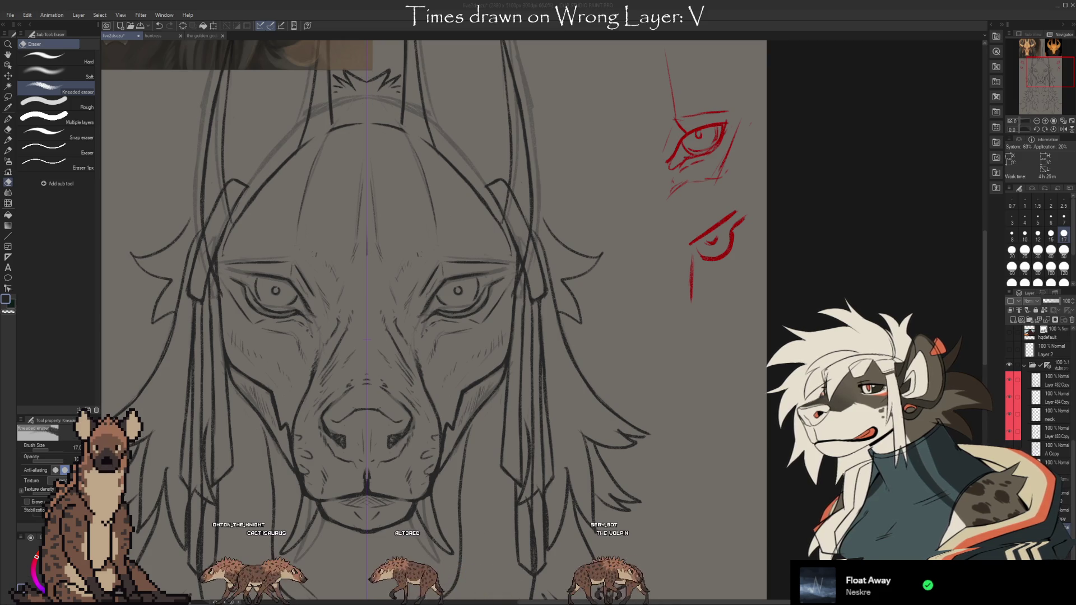
pyautogui.moveTo(808, 511); pyautogui.dragTo(870, 475)
# Step: Lasso both lower eyelid lines, nudge them up and back down with Ctrl+T, then commit and deselect
pyautogui.press('m')
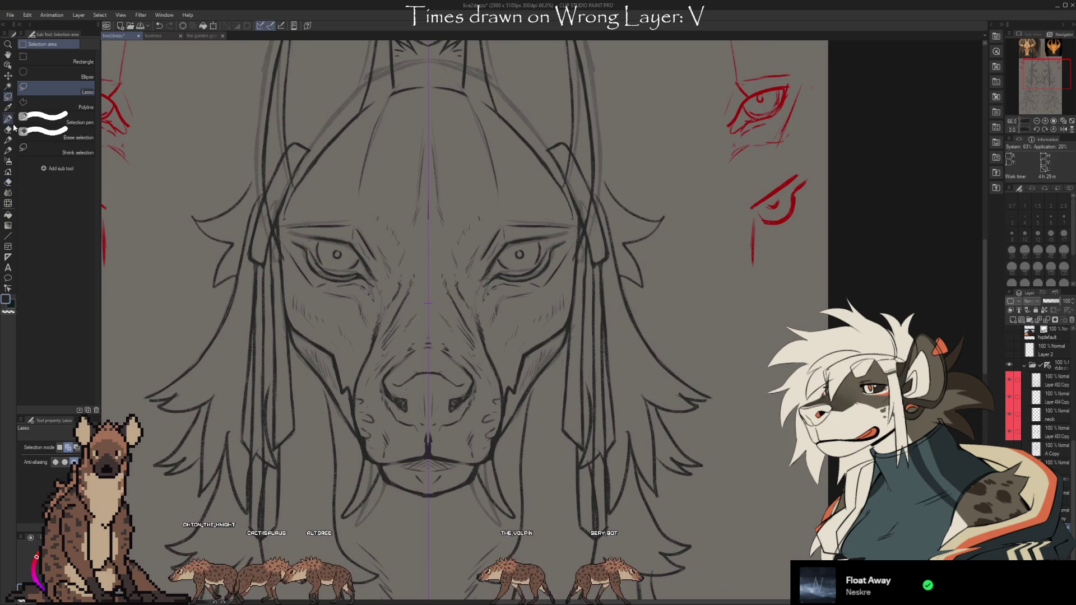
pyautogui.moveTo(517, 281)
pyautogui.mouseDown()
pyautogui.moveTo(480, 289)
pyautogui.moveTo(506, 267)
pyautogui.moveTo(537, 264)
pyautogui.moveTo(539, 289)
pyautogui.mouseUp()
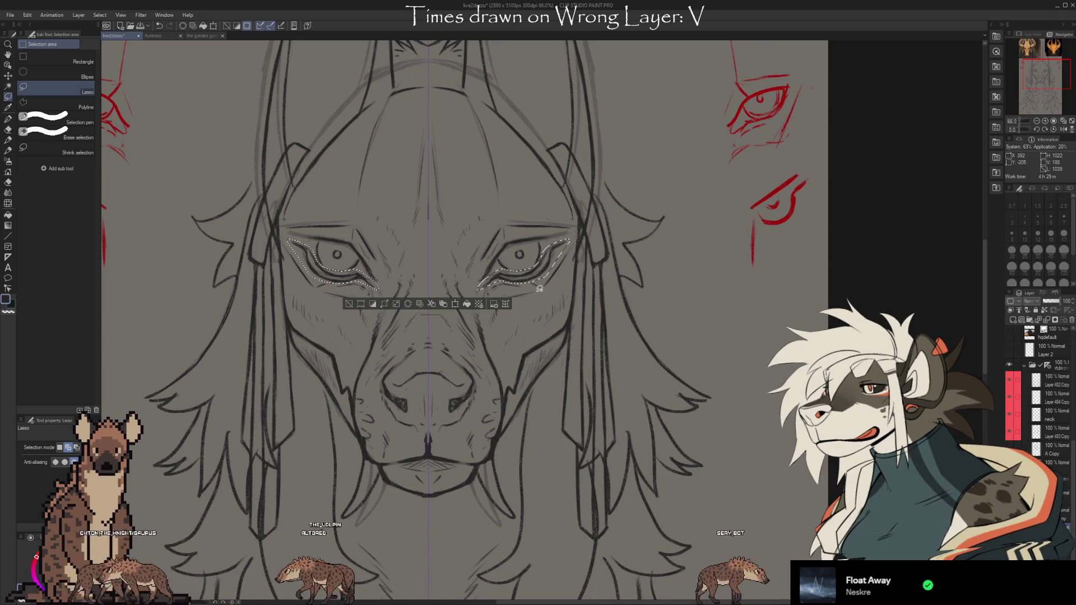
pyautogui.hotkey('ctrl', 't')
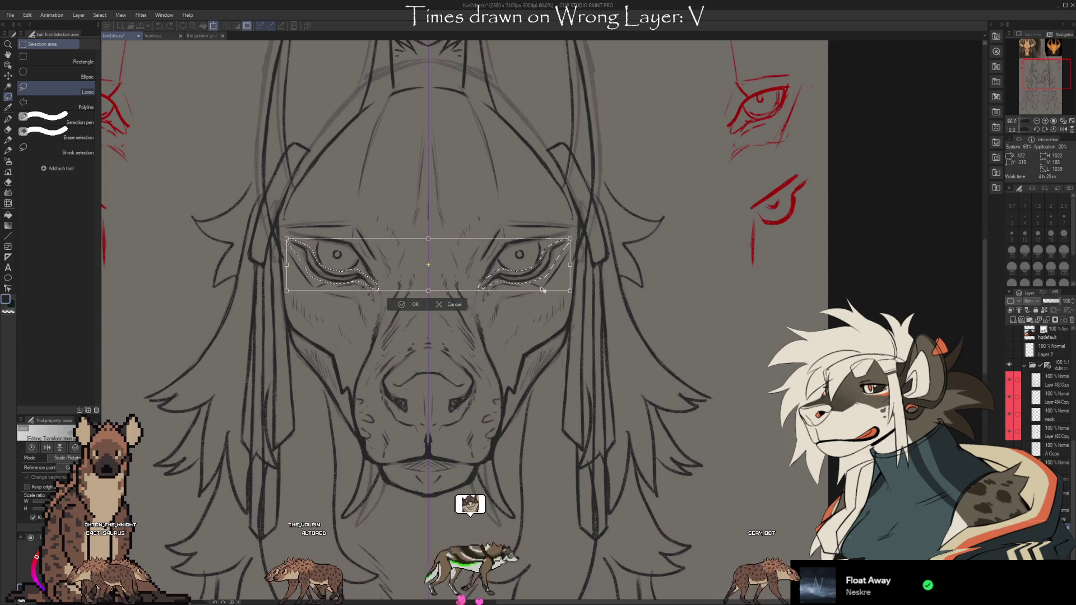
pyautogui.press('Up')
pyautogui.press('Up')
pyautogui.press('Up')
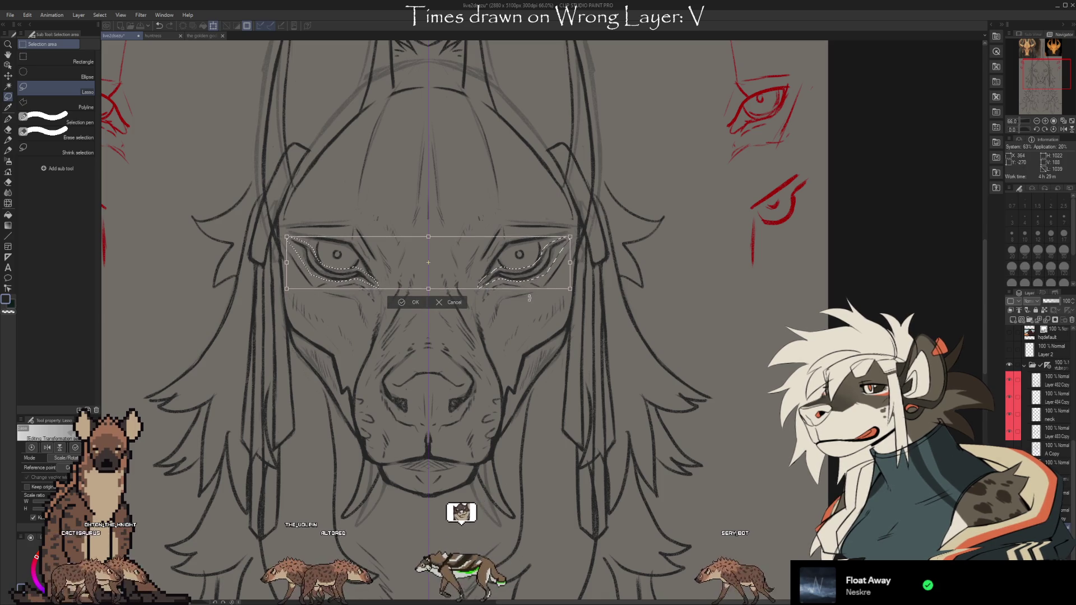
pyautogui.press('Down')
pyautogui.press('Down')
pyautogui.press('Down')
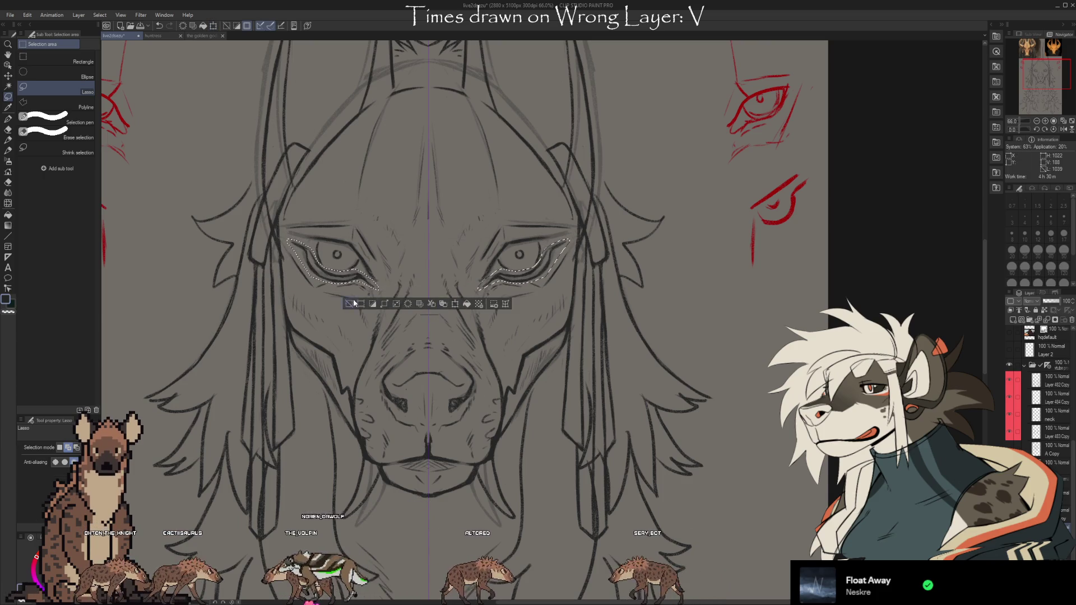
pyautogui.press('Return')
pyautogui.hotkey('ctrl', 'd')
pyautogui.press('e')
pyautogui.press('b')
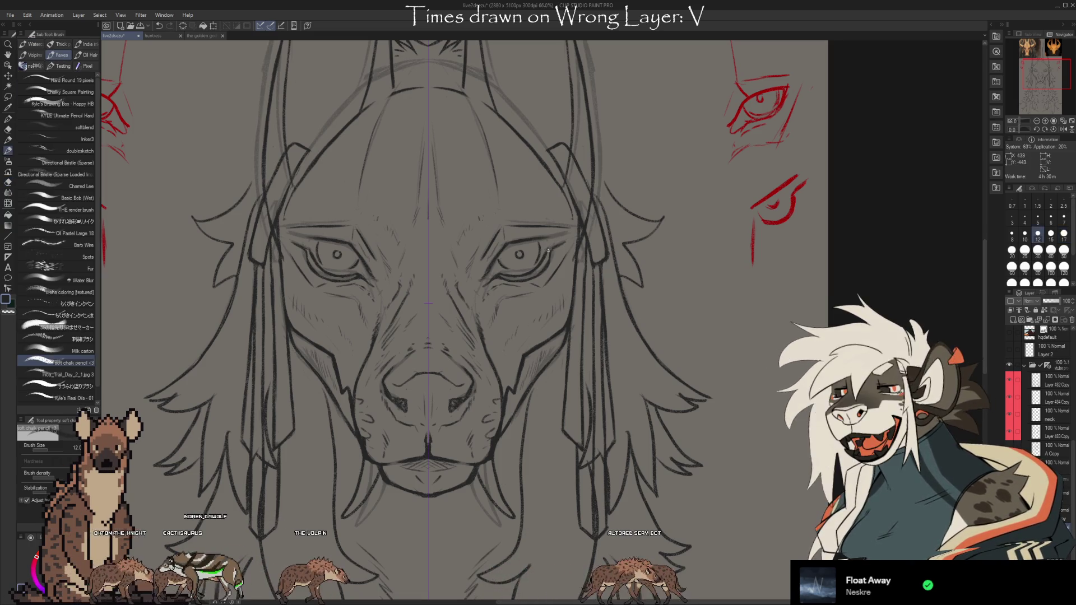
# Step: Toggle the dark face line art off and on to compare it with the sketch beneath
pyautogui.press('e')
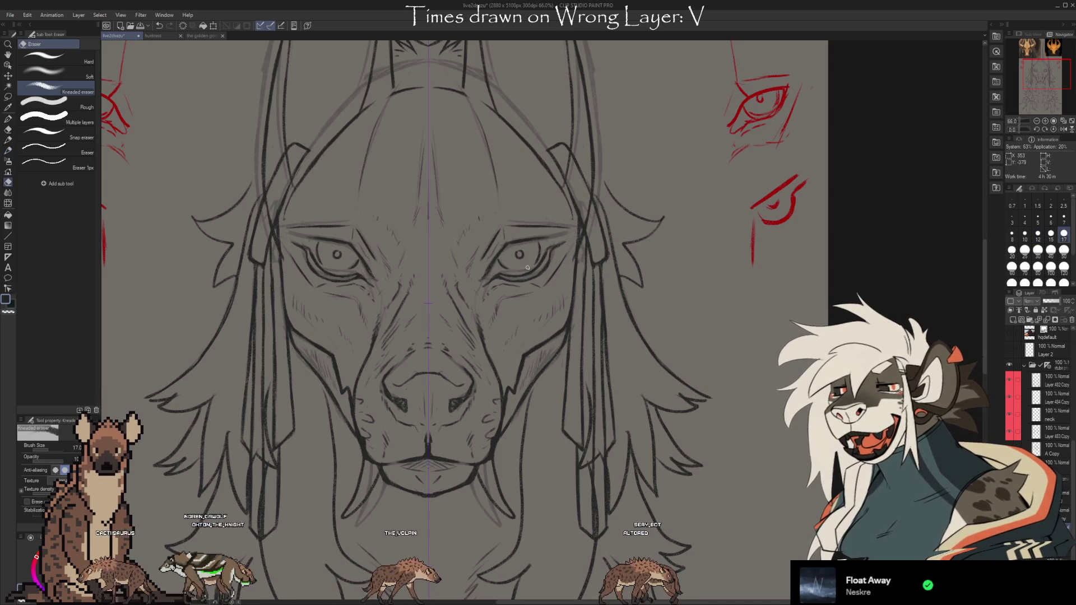
pyautogui.press('b')
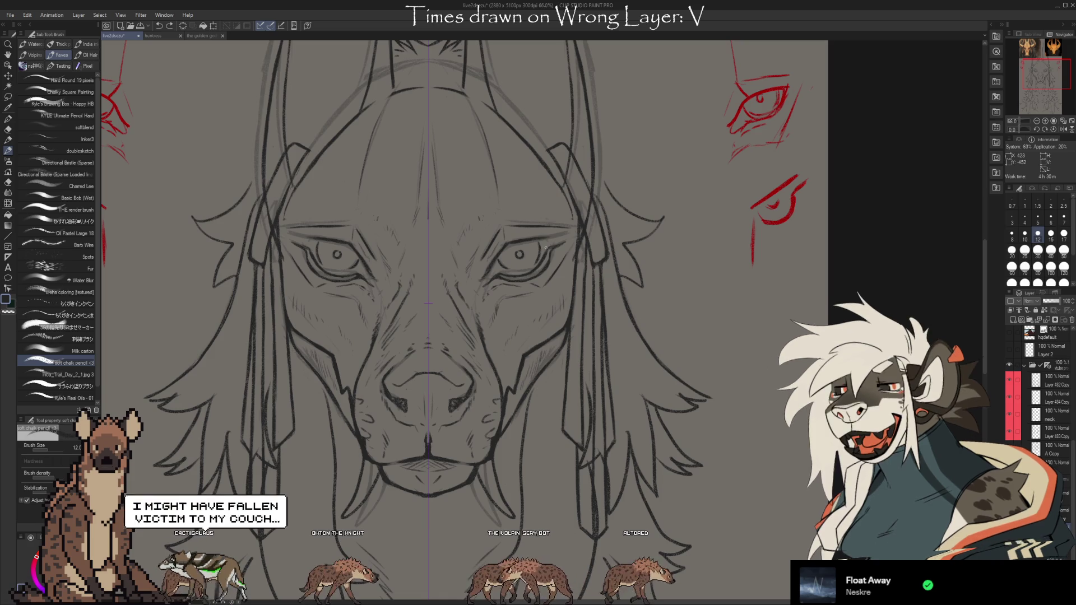
pyautogui.moveTo(426, 303)
pyautogui.mouseDown()
pyautogui.moveTo(443, 314)
pyautogui.moveTo(420, 286)
pyautogui.moveTo(436, 307)
pyautogui.mouseUp()
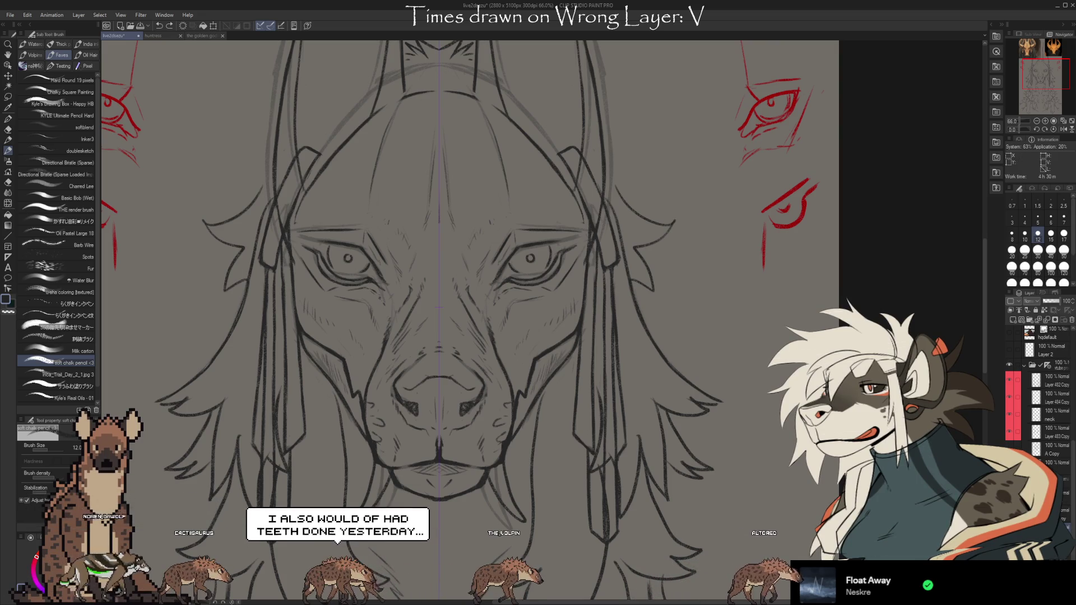
pyautogui.hotkey('ctrl', 'z')
pyautogui.hotkey('ctrl', 'y')
pyautogui.hotkey('ctrl', 'z')
pyautogui.hotkey('ctrl', 'y')
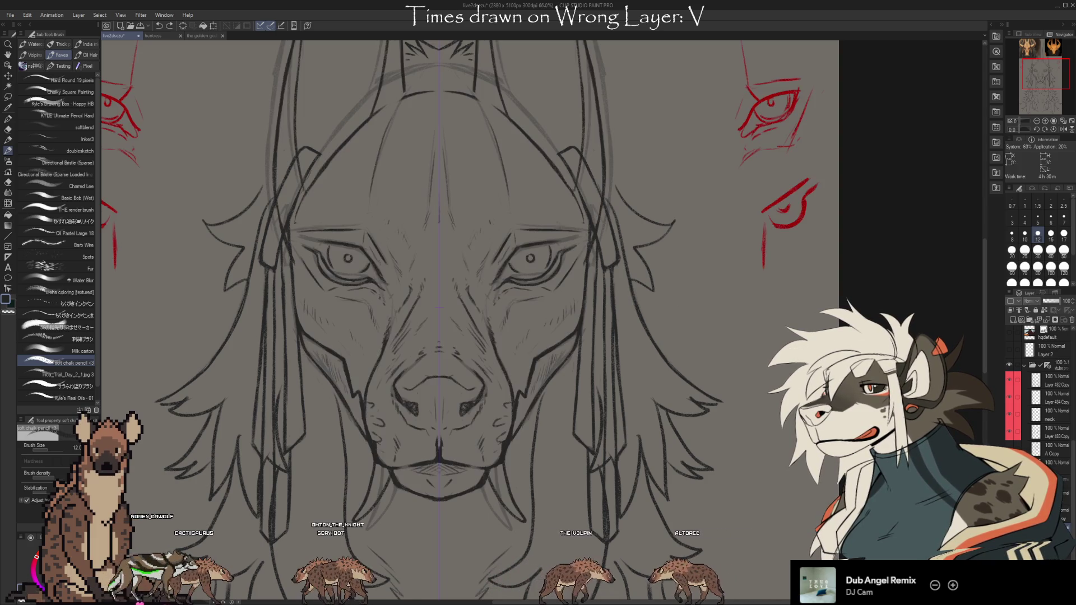
# Step: Redraw the eyes with bolder irises, darker pupils and thicker lids, alternating pencil and eraser
pyautogui.press('e')
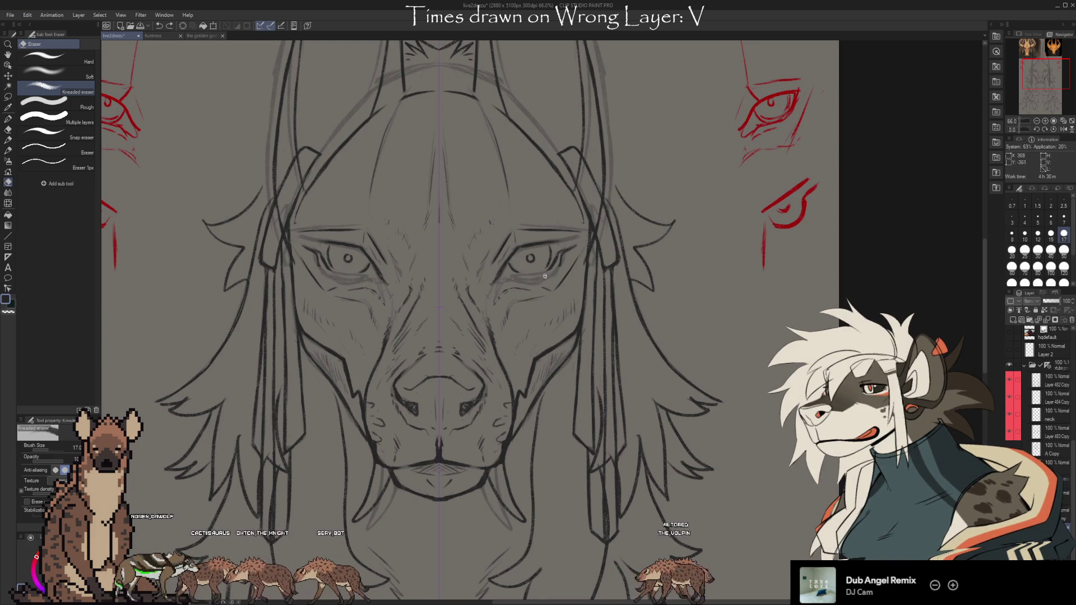
pyautogui.press('b')
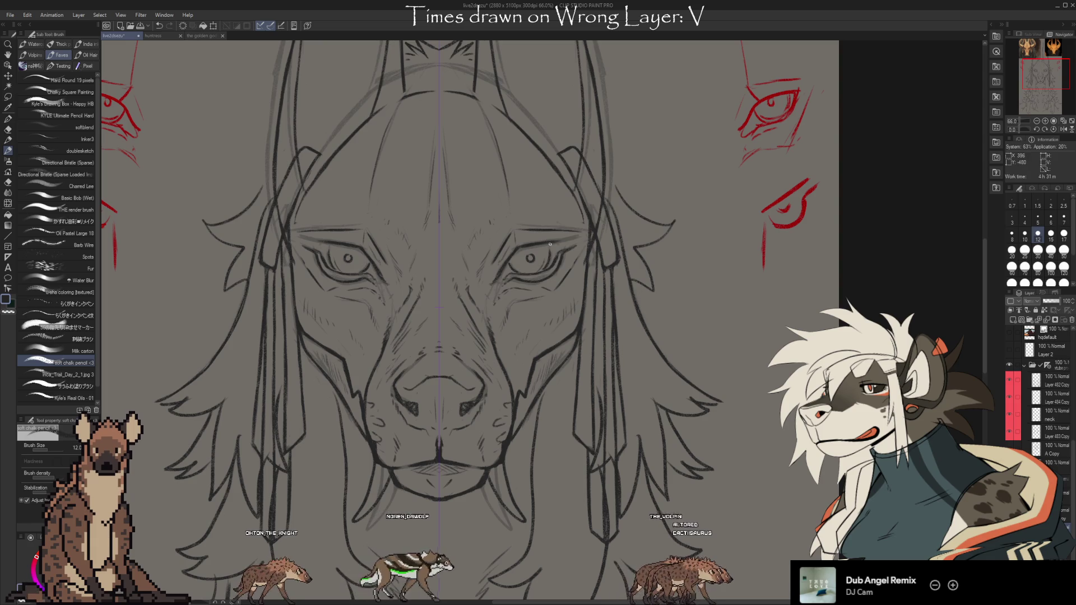
pyautogui.press('e')
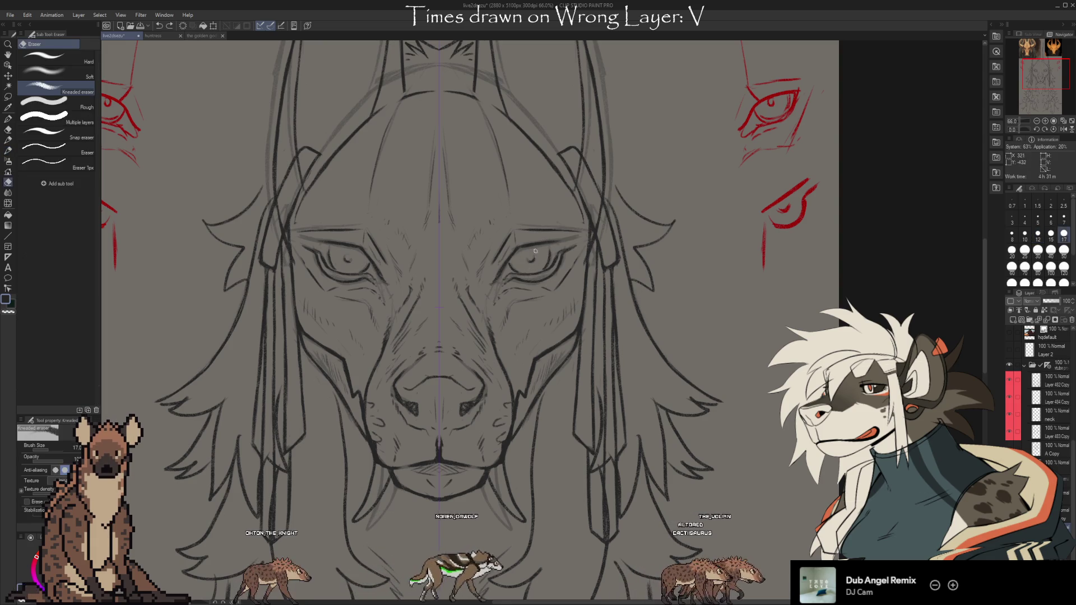
pyautogui.press('b')
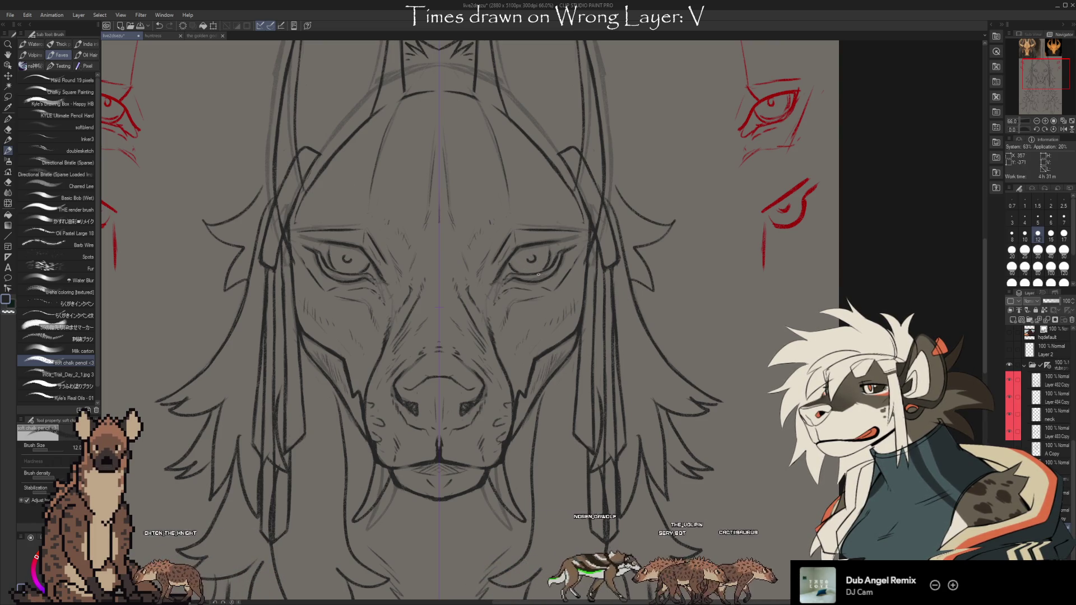
pyautogui.press('e')
pyautogui.press('b')
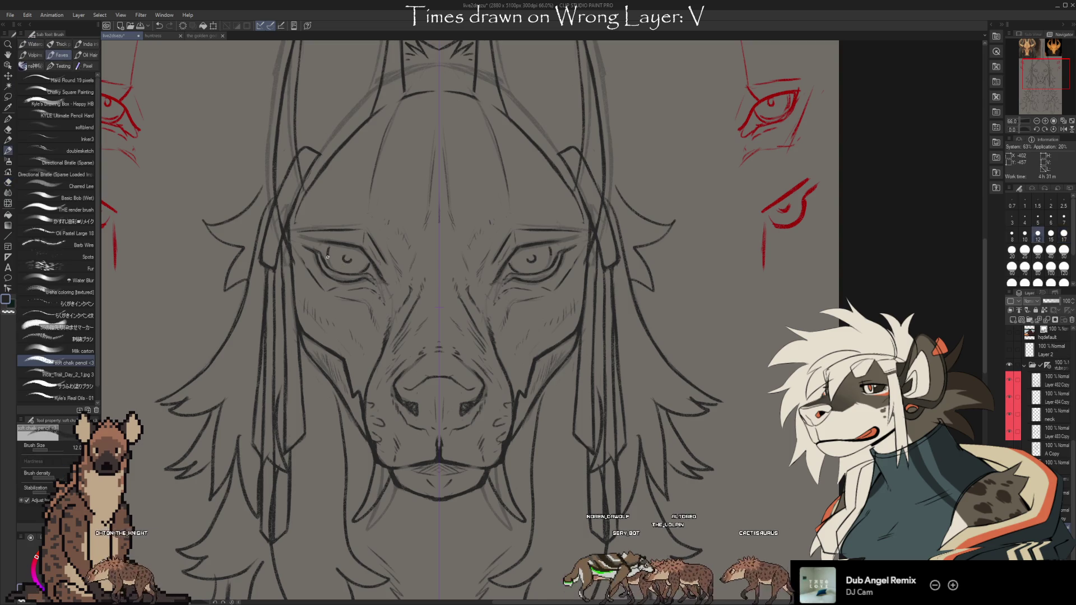
pyautogui.moveTo(334, 264); pyautogui.dragTo(362, 258)
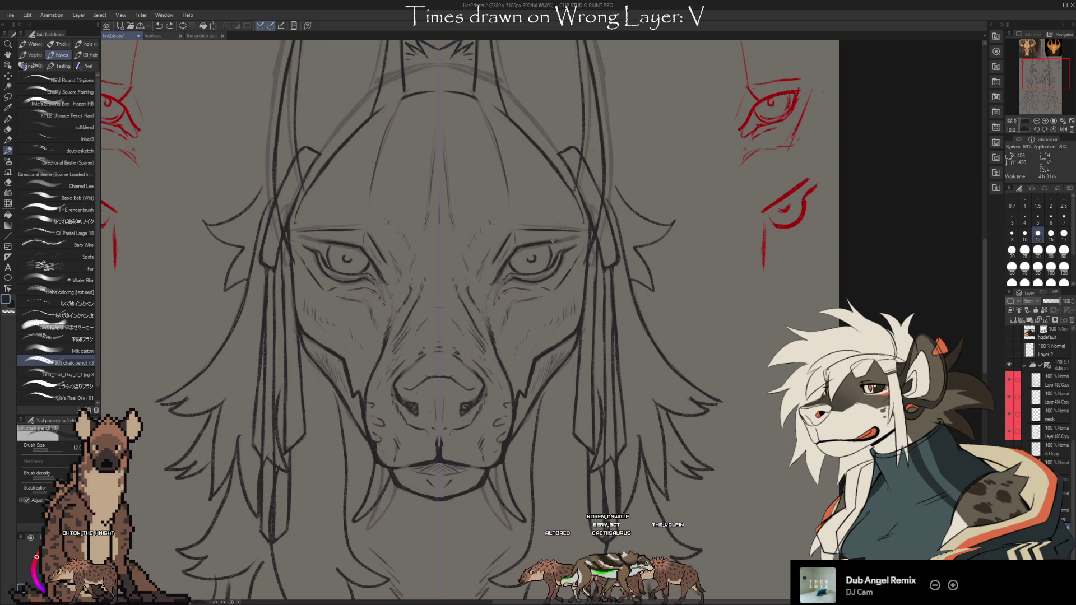
pyautogui.scroll(-3, 549, 241)
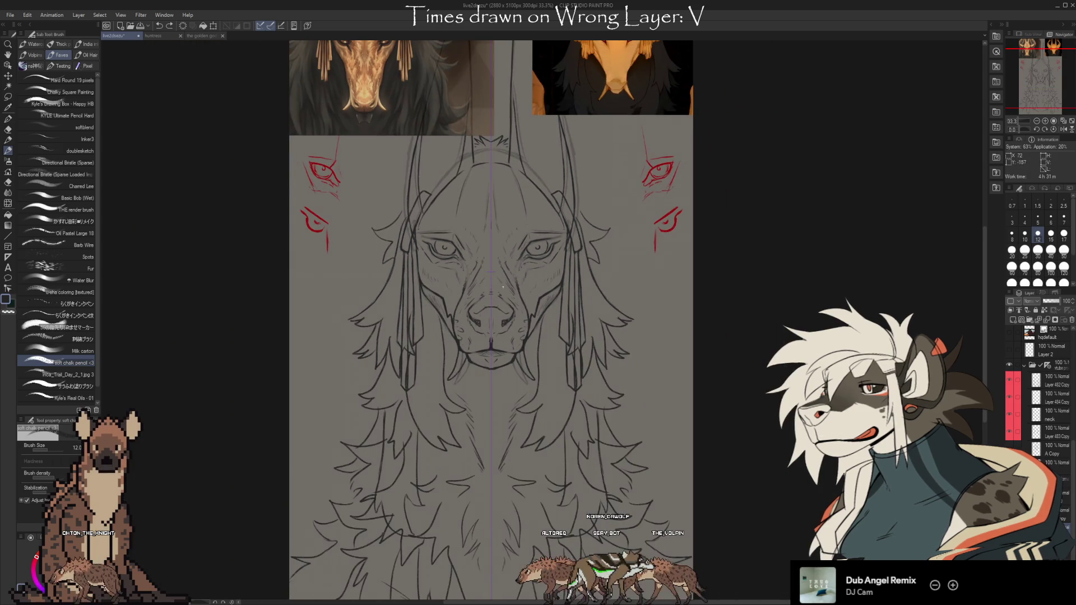
pyautogui.scroll(2, 569, 224)
pyautogui.press('e')
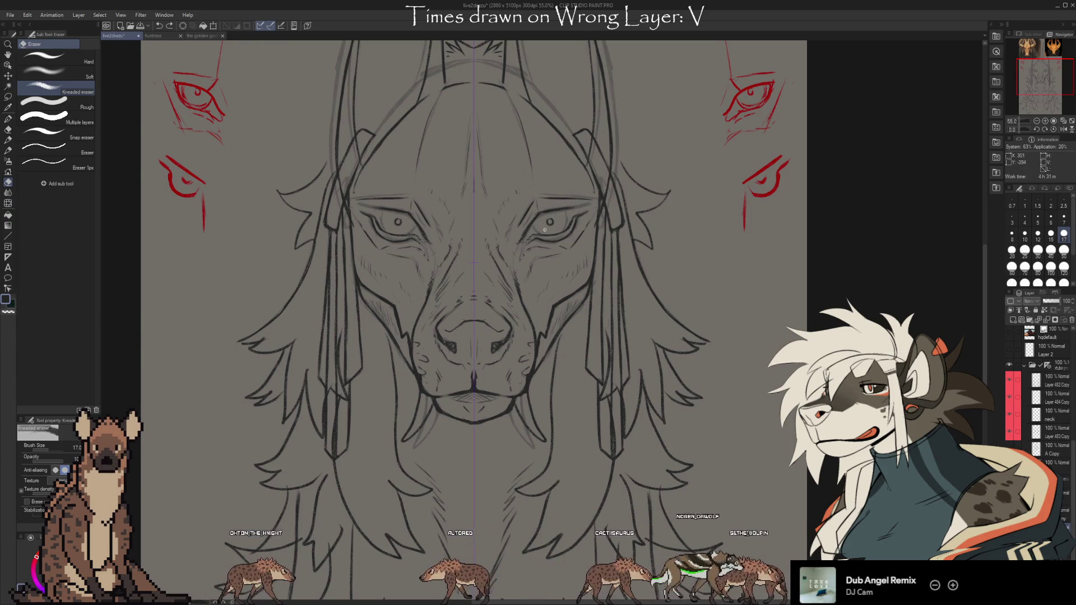
pyautogui.moveTo(539, 231); pyautogui.dragTo(594, 212)
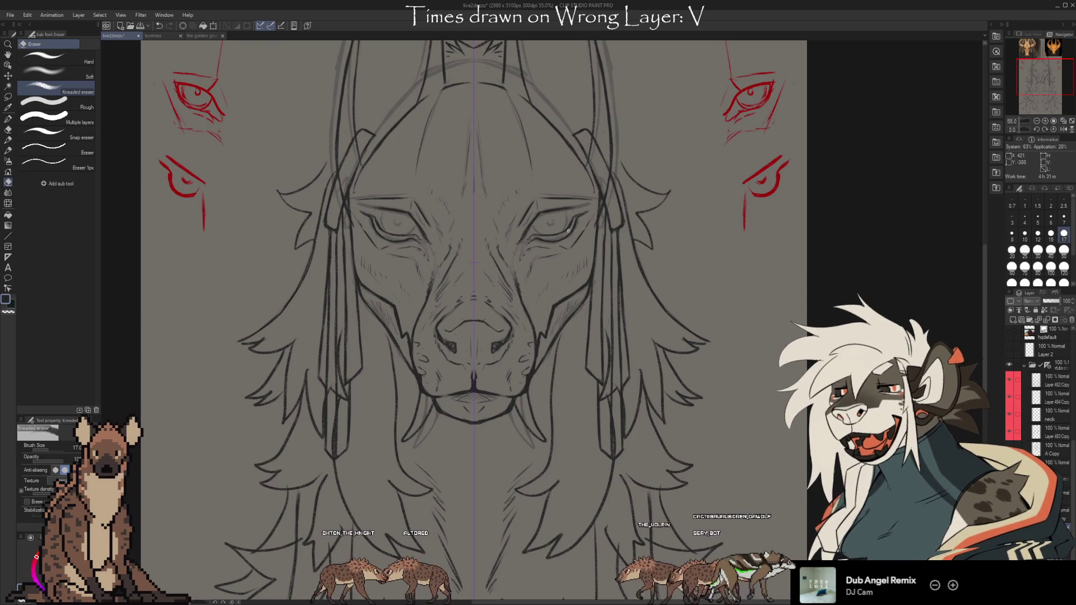
pyautogui.press('b')
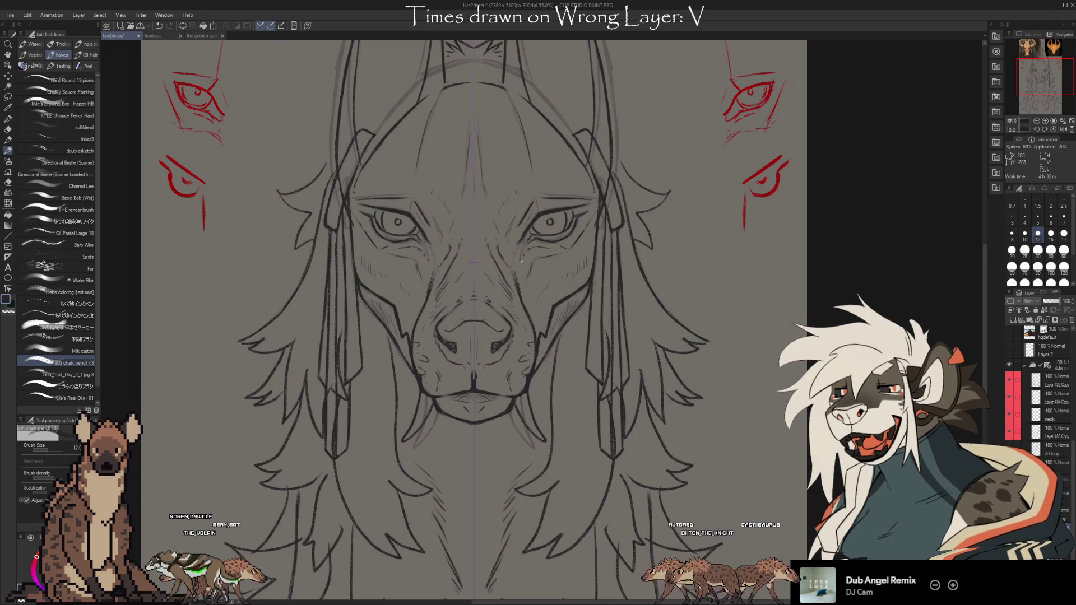
pyautogui.scroll(-3, 517, 226)
# Step: Zoom out and drag the canvas down to reveal the golden reference images above the face
pyautogui.scroll(3, 508, 261)
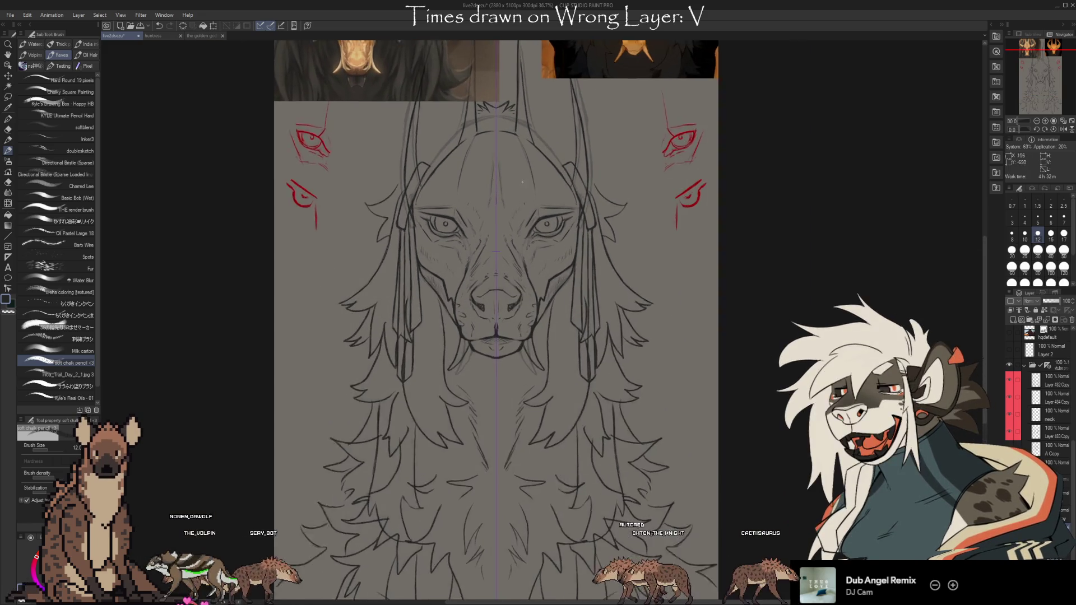
pyautogui.moveTo(595, 156)
pyautogui.mouseDown()
pyautogui.moveTo(592, 364)
pyautogui.moveTo(582, 264)
pyautogui.mouseUp()
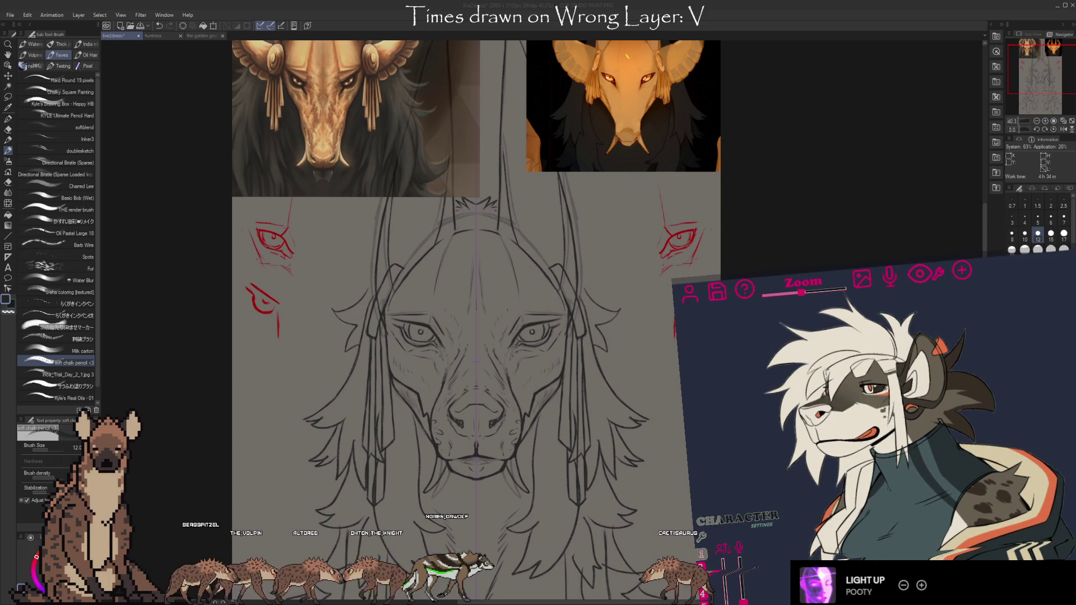
# Step: Sketch a second red angled eye study on the right margin, then return focus to Clip Studio
pyautogui.click(889, 275)
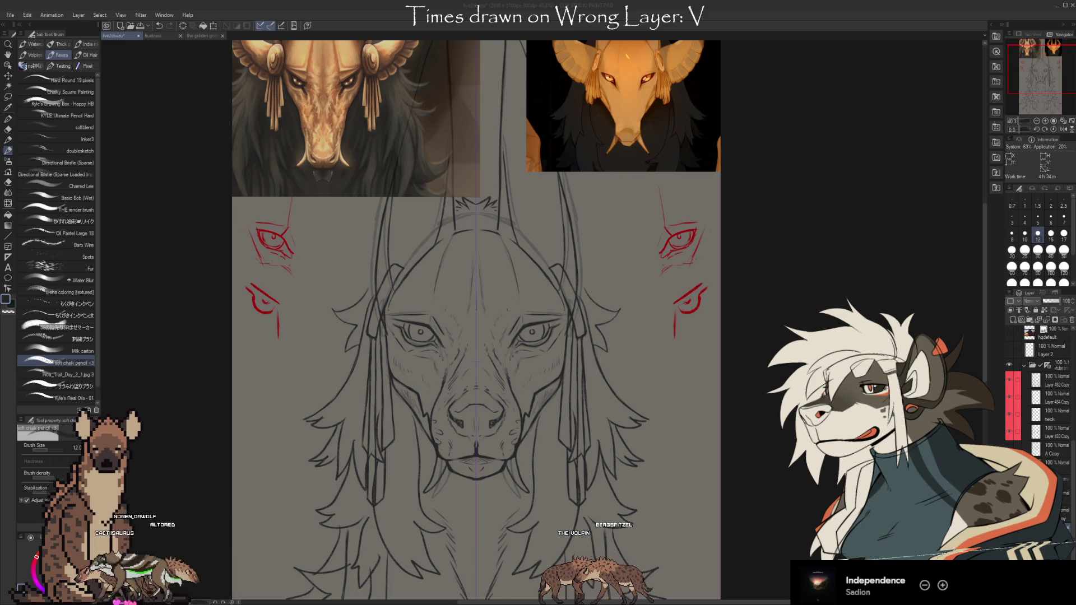
pyautogui.click(735, 480)
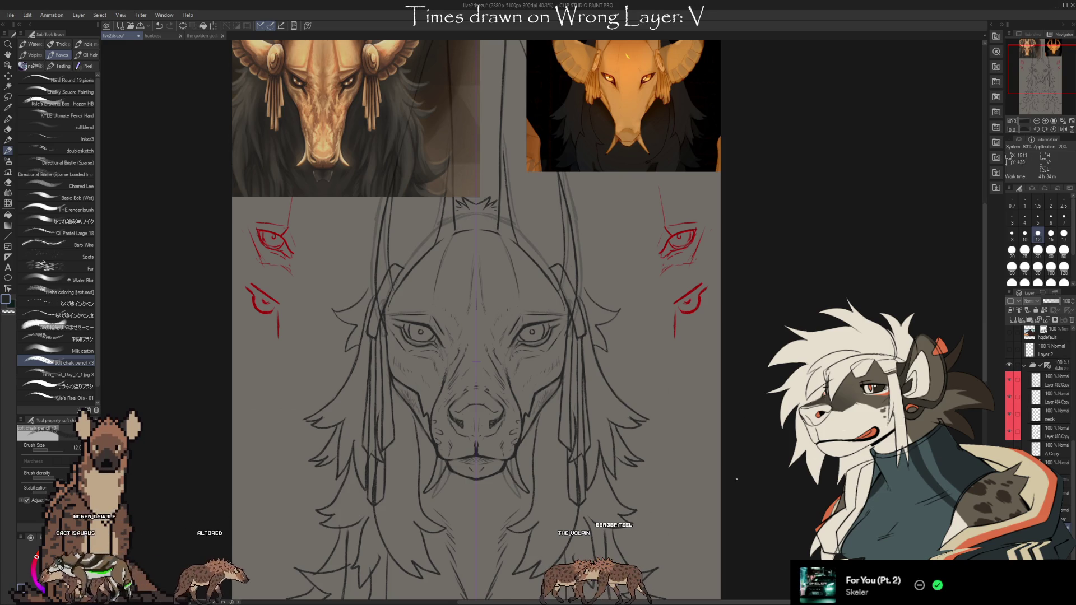
pyautogui.scroll(-3, 730, 461)
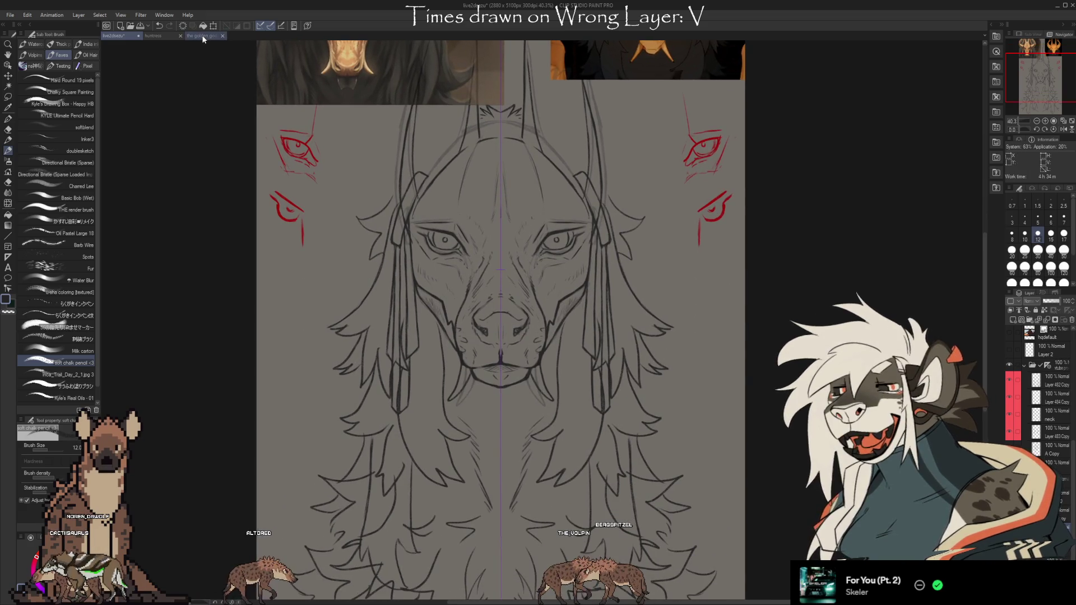
pyautogui.hotkey('ctrl', 'Tab')
pyautogui.scroll(-10, 526, 193)
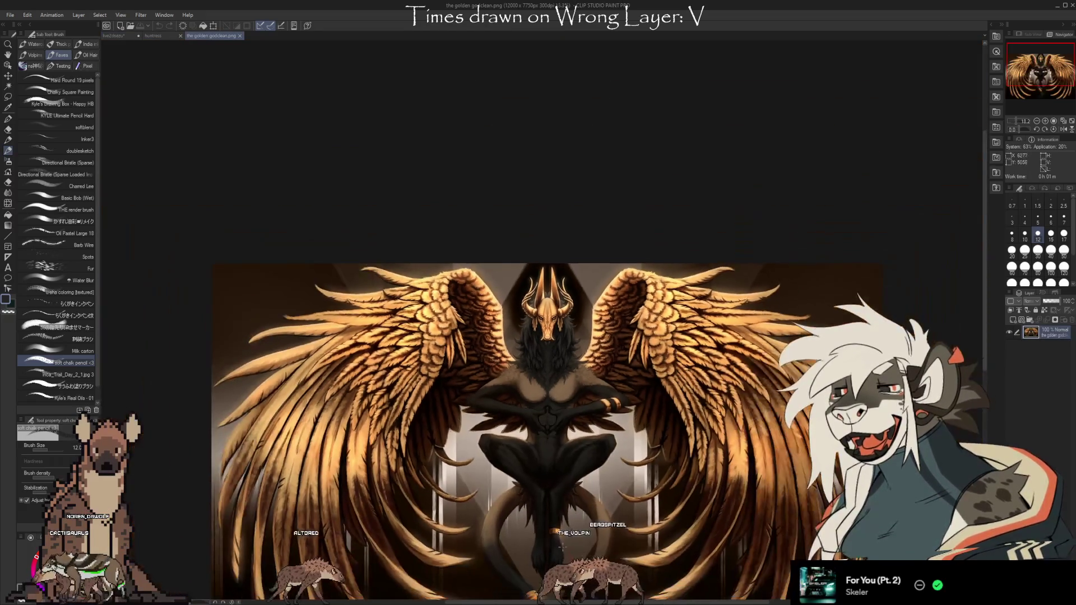
pyautogui.scroll(-4, 525, 192)
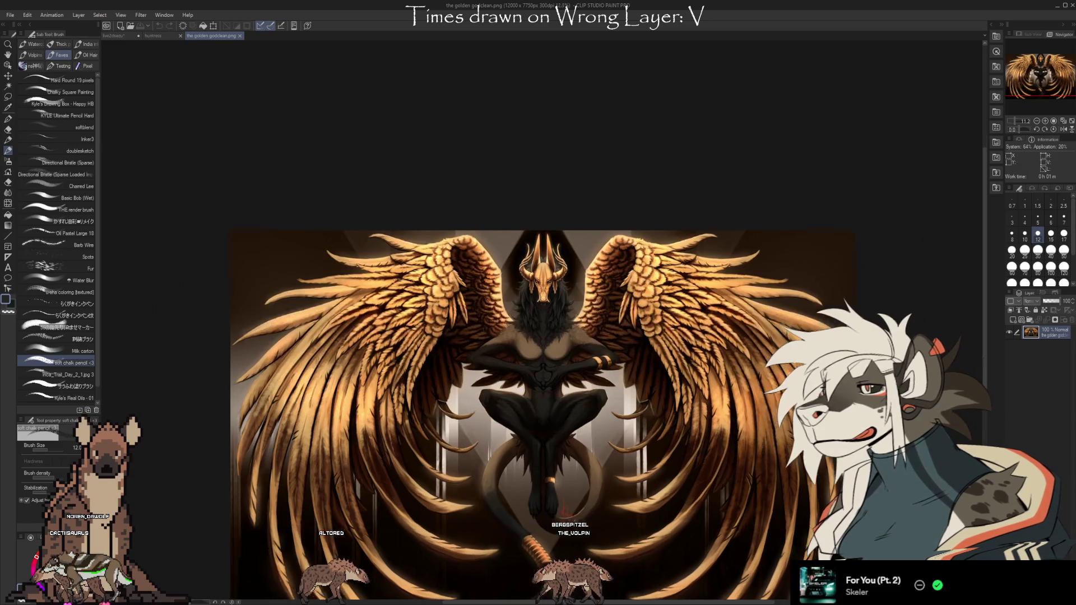
pyautogui.scroll(3, 516, 177)
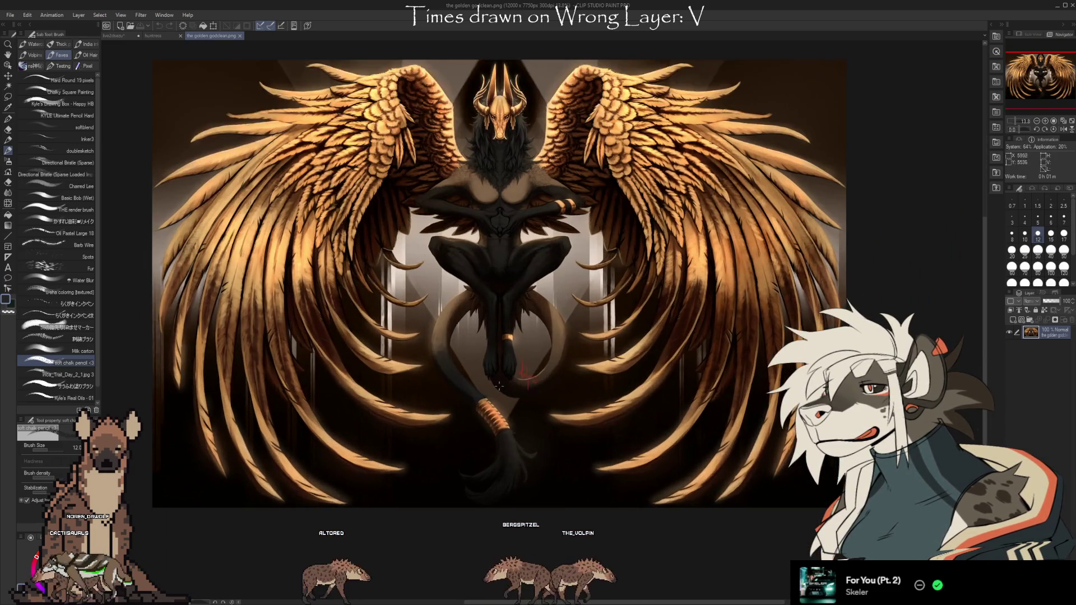
pyautogui.scroll(1, 479, 53)
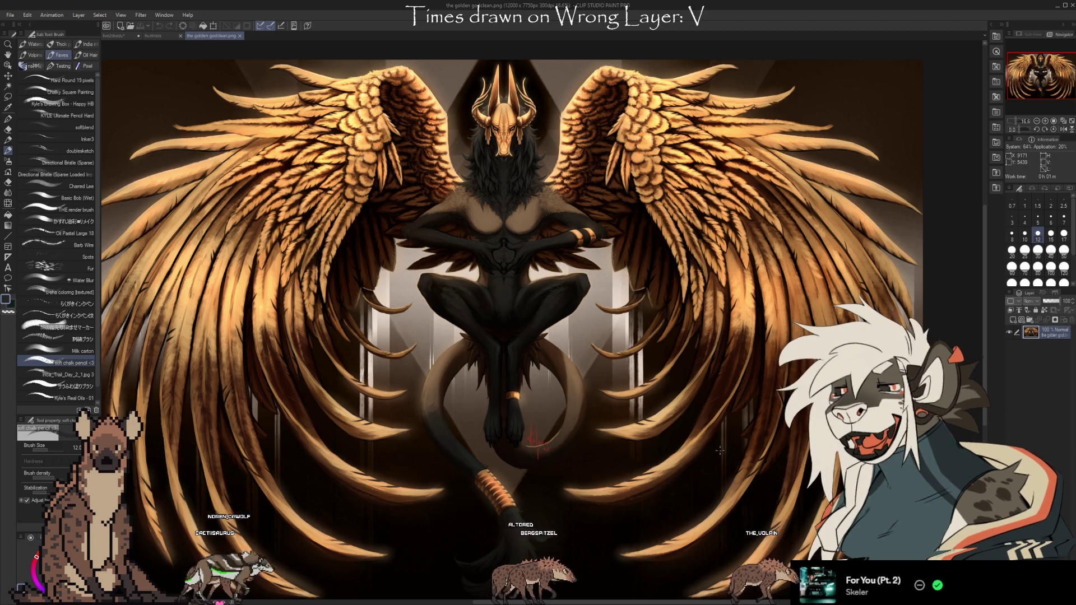
pyautogui.scroll(10, 528, 170)
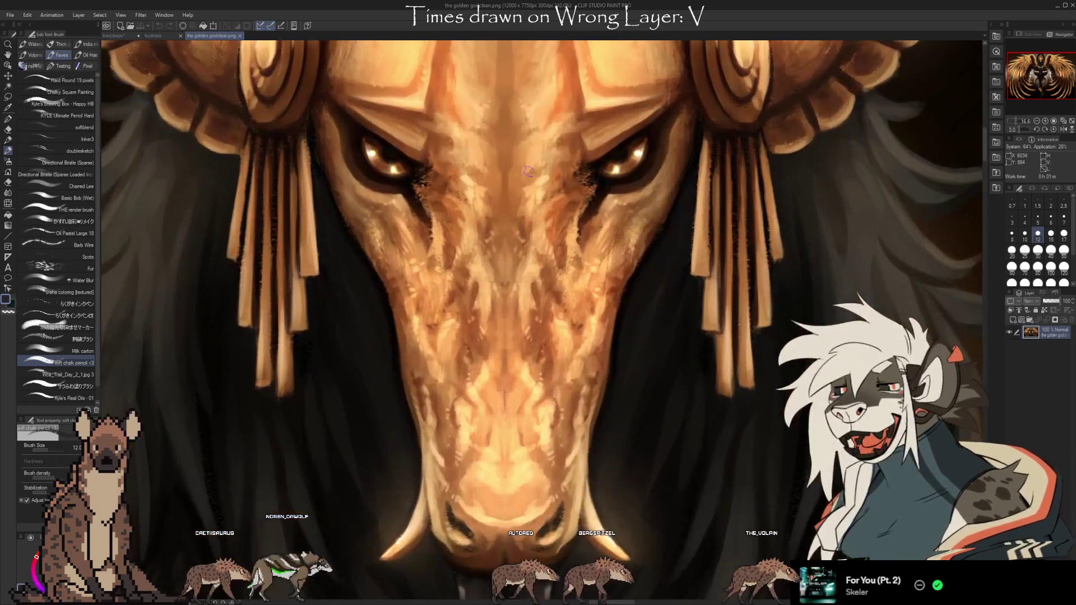
pyautogui.scroll(3, 526, 252)
pyautogui.moveTo(559, 341)
pyautogui.mouseDown()
pyautogui.moveTo(526, 365)
pyautogui.moveTo(537, 348)
pyautogui.moveTo(592, 384)
pyautogui.moveTo(557, 355)
pyautogui.moveTo(570, 179)
pyautogui.moveTo(596, 259)
pyautogui.moveTo(616, 420)
pyautogui.moveTo(598, 343)
pyautogui.moveTo(625, 172)
pyautogui.moveTo(629, 427)
pyautogui.moveTo(607, 220)
pyautogui.mouseUp()
pyautogui.scroll(-10, 607, 220)
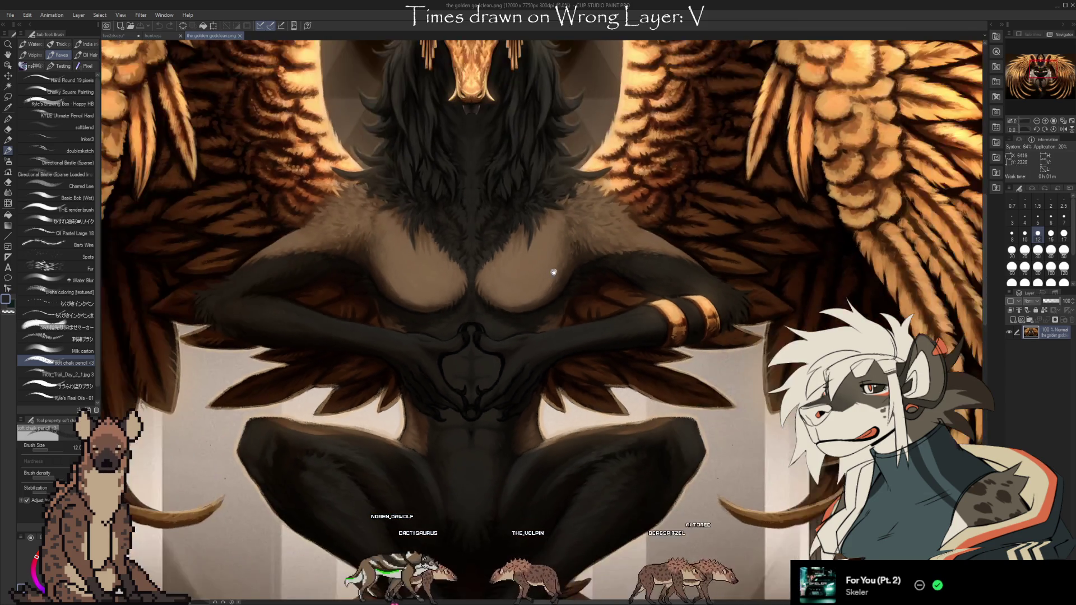
pyautogui.moveTo(554, 272); pyautogui.dragTo(554, 449)
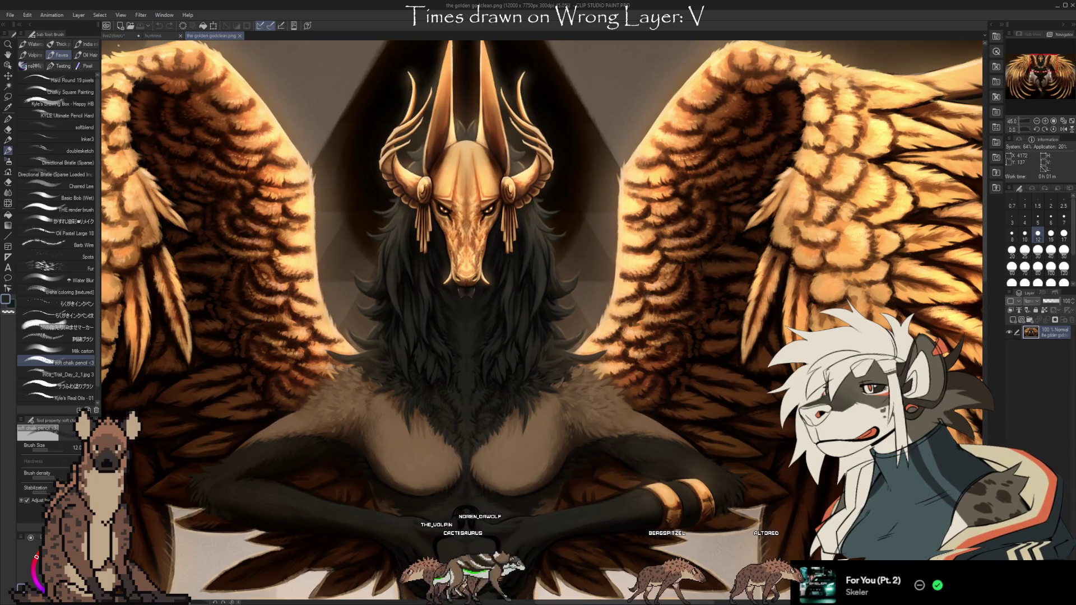
pyautogui.click(115, 35)
pyautogui.moveTo(806, 419); pyautogui.dragTo(766, 520)
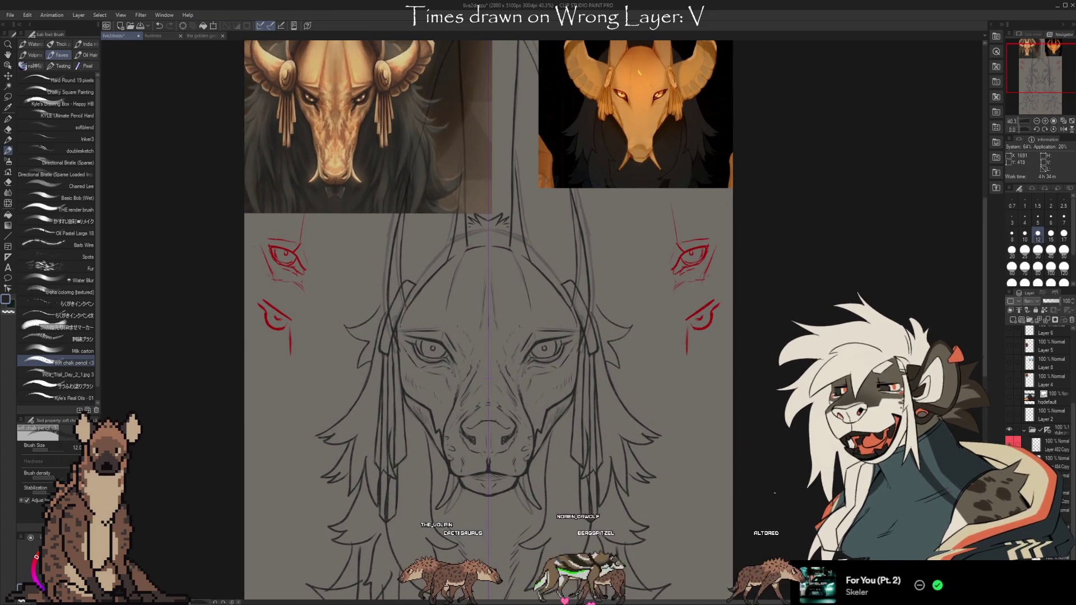
# Step: Zoom in on the face and tidy the eye lines, alternating Kneaded eraser and chalk pencil corrections
pyautogui.scroll(3, 527, 401)
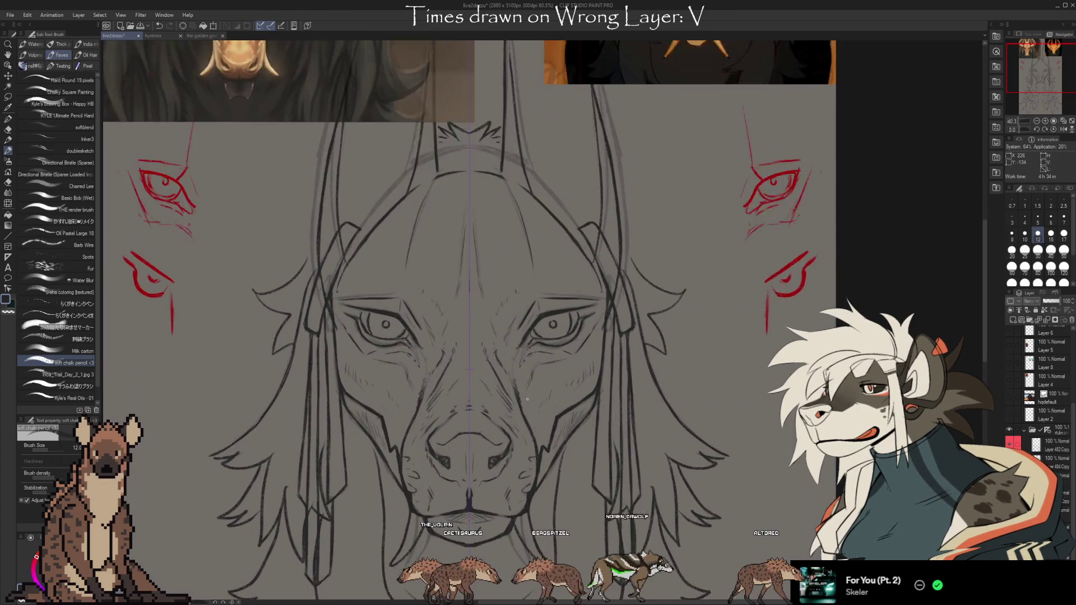
pyautogui.press('e')
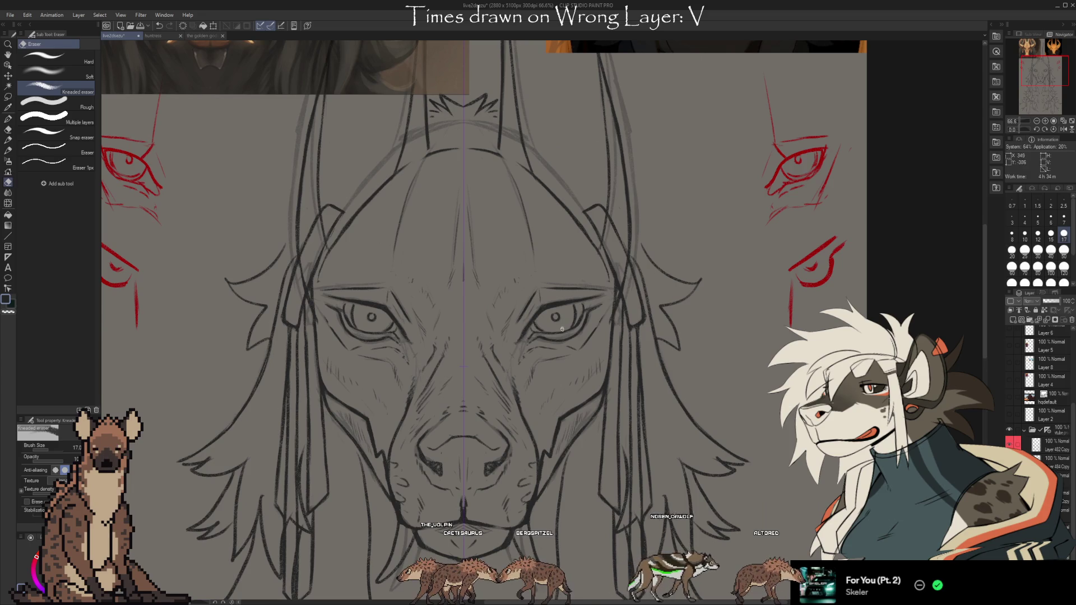
pyautogui.press('b')
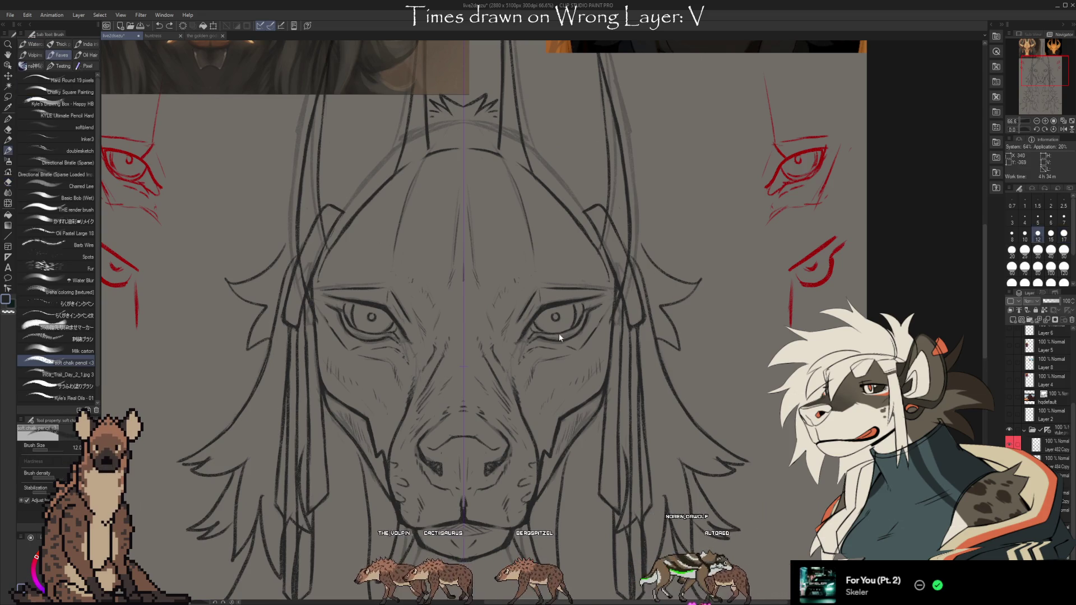
pyautogui.press('e')
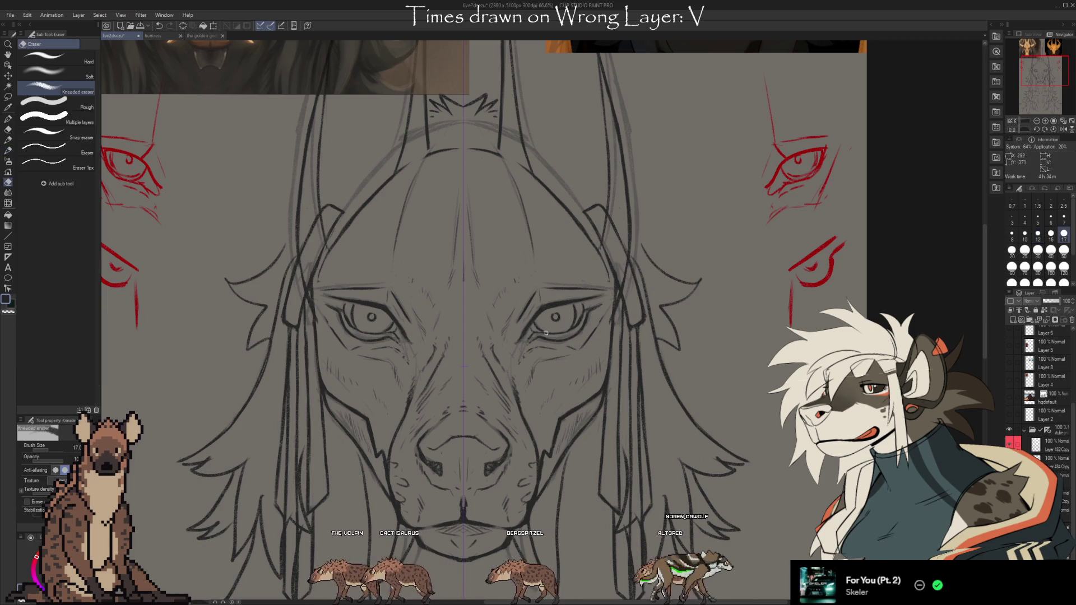
pyautogui.press('b')
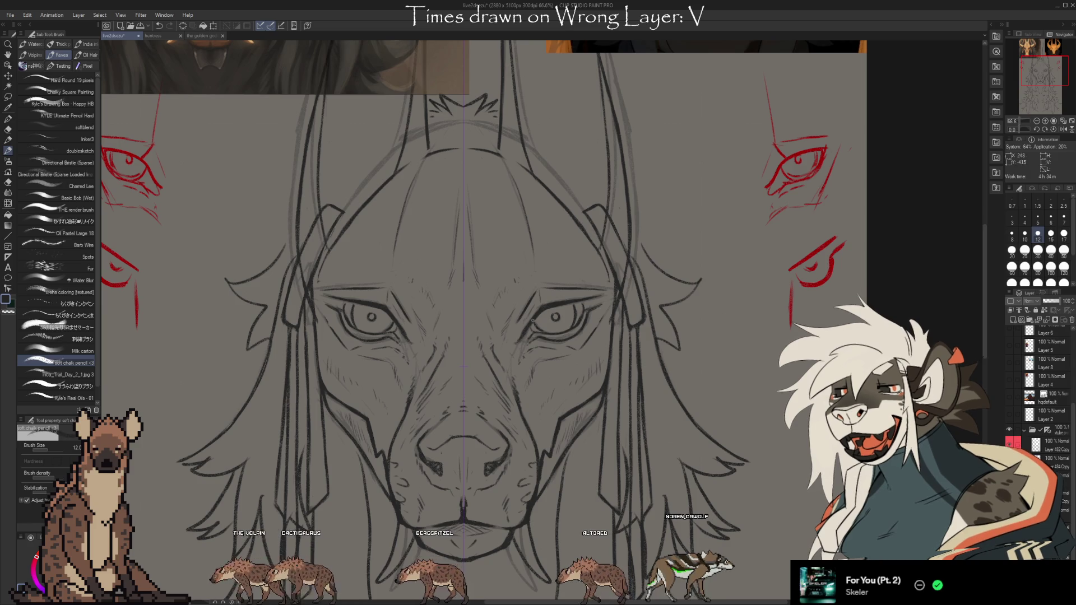
pyautogui.scroll(-3, 658, 424)
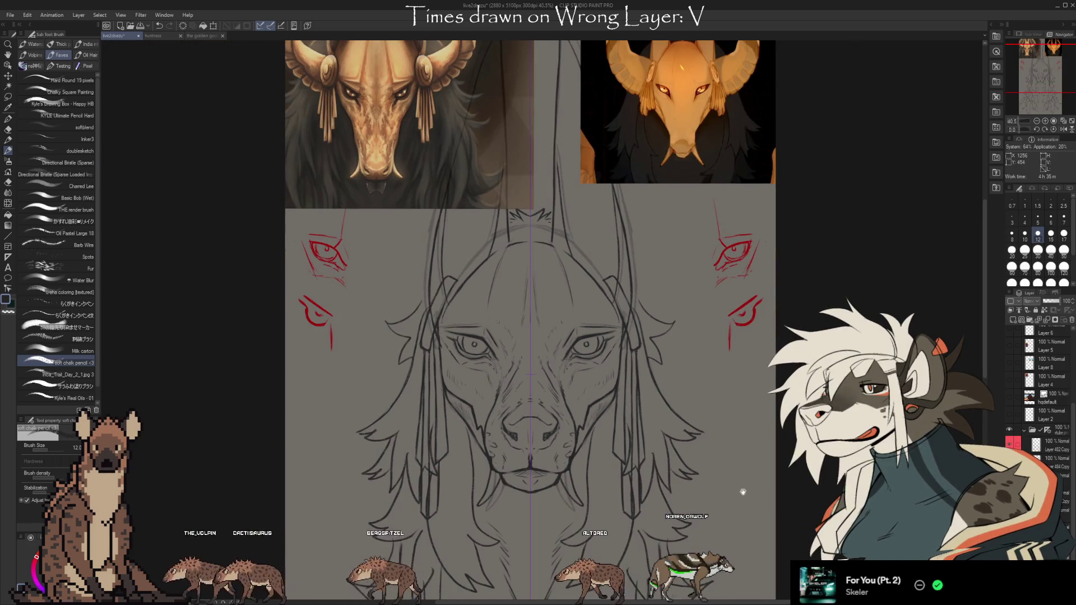
pyautogui.moveTo(739, 495); pyautogui.dragTo(684, 437)
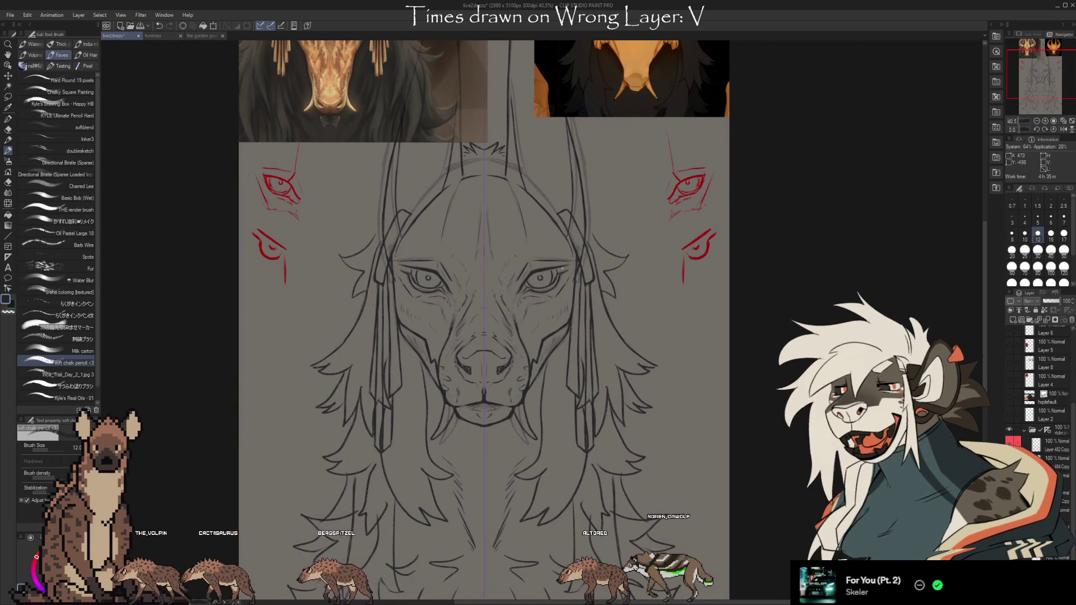
pyautogui.scroll(2, 551, 286)
pyautogui.press('e')
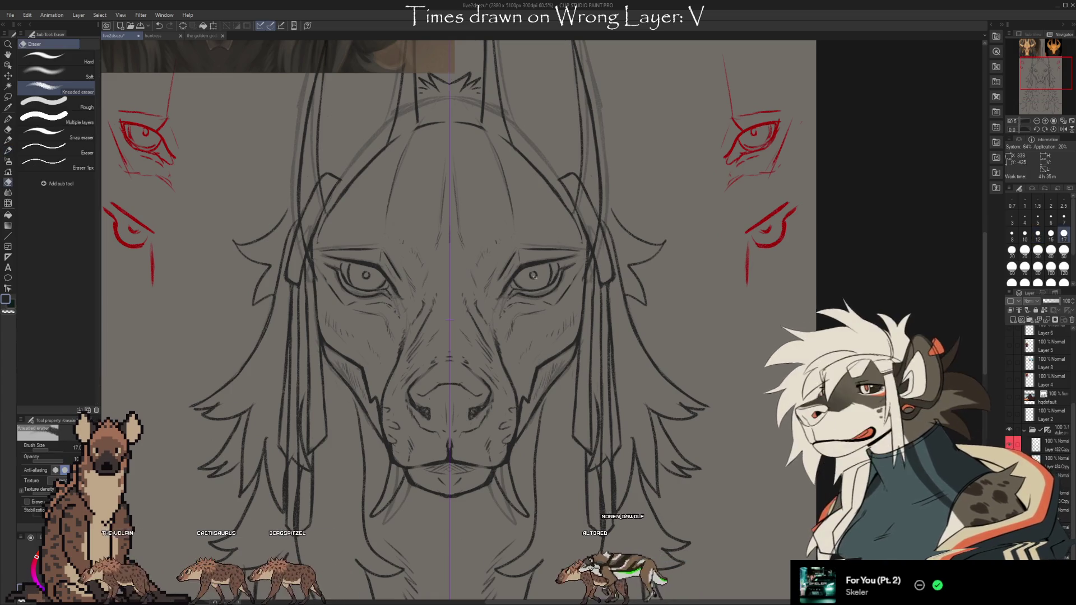
pyautogui.press('b')
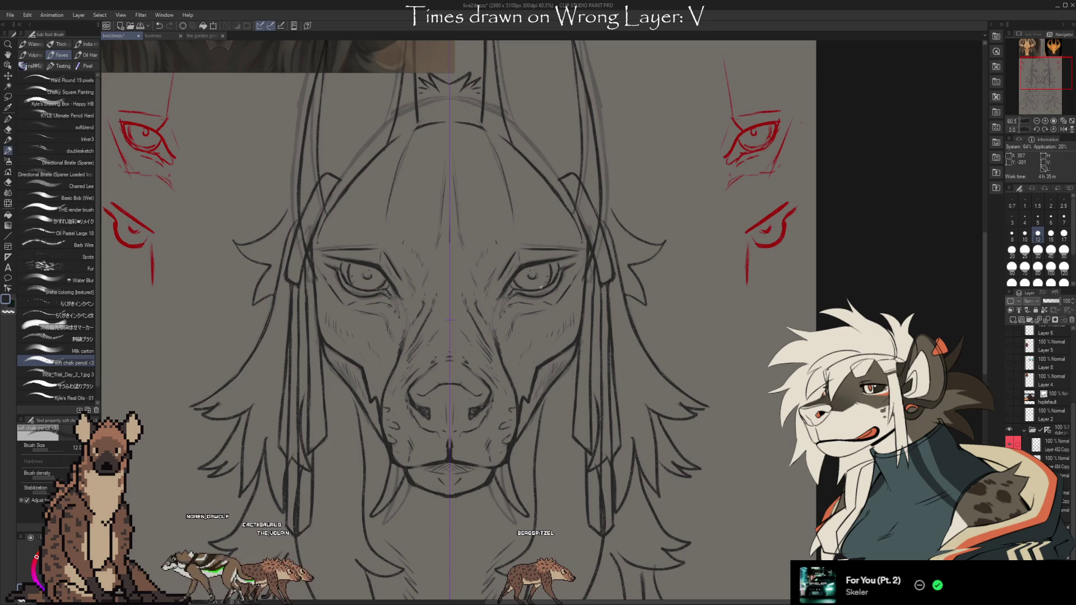
pyautogui.scroll(-2, 534, 232)
# Step: Zoom out and turn off visibility of the two golden reference image layers in the Layer panel
pyautogui.scroll(-1, 533, 232)
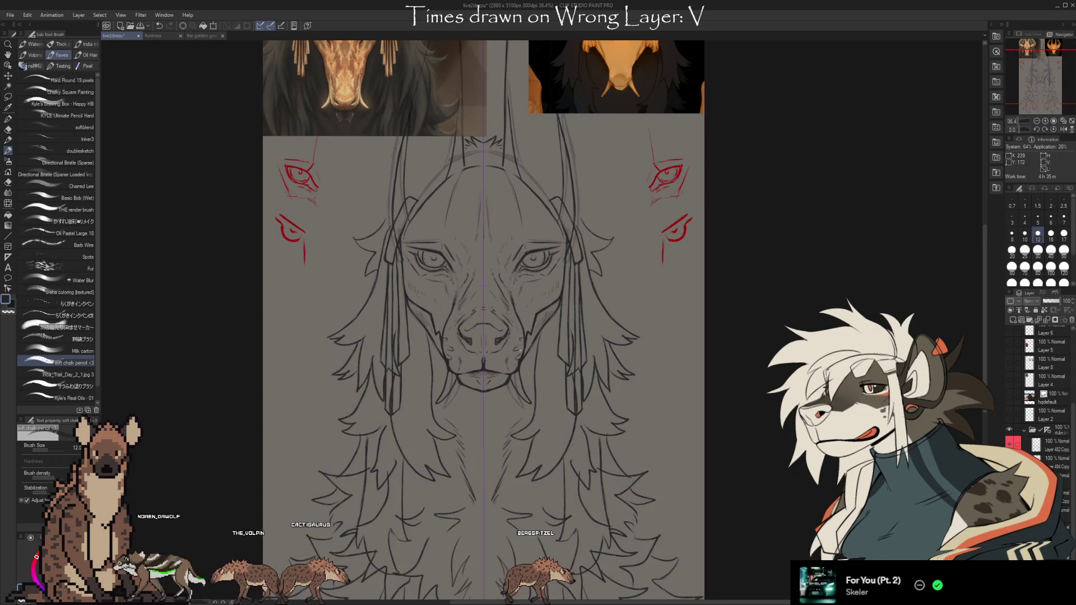
pyautogui.scroll(2, 520, 350)
pyautogui.moveTo(558, 366); pyautogui.dragTo(563, 387)
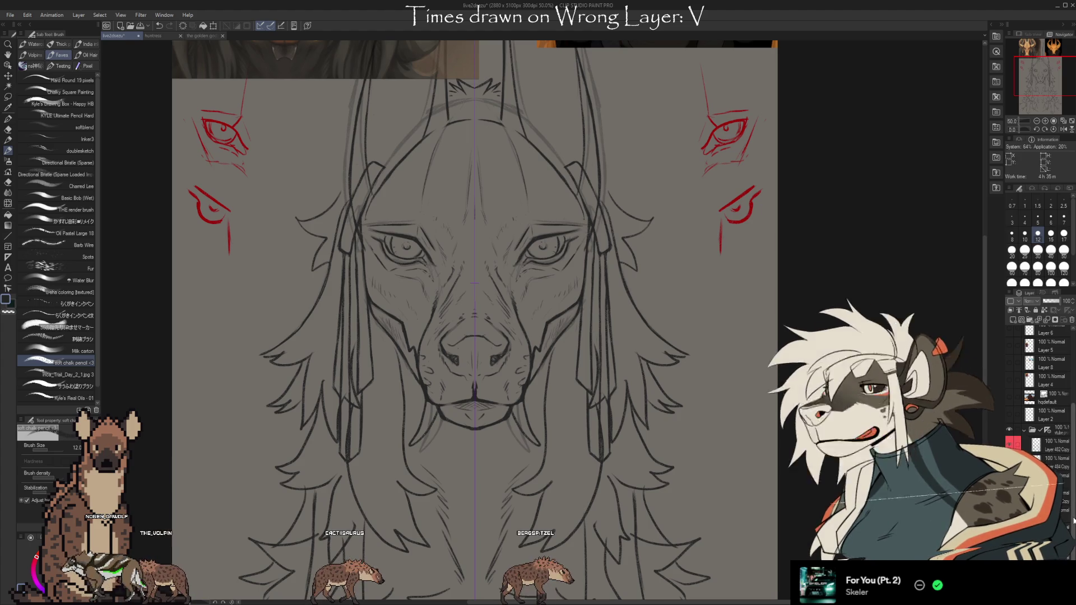
pyautogui.scroll(-3, 1072, 520)
pyautogui.scroll(-3, 535, 455)
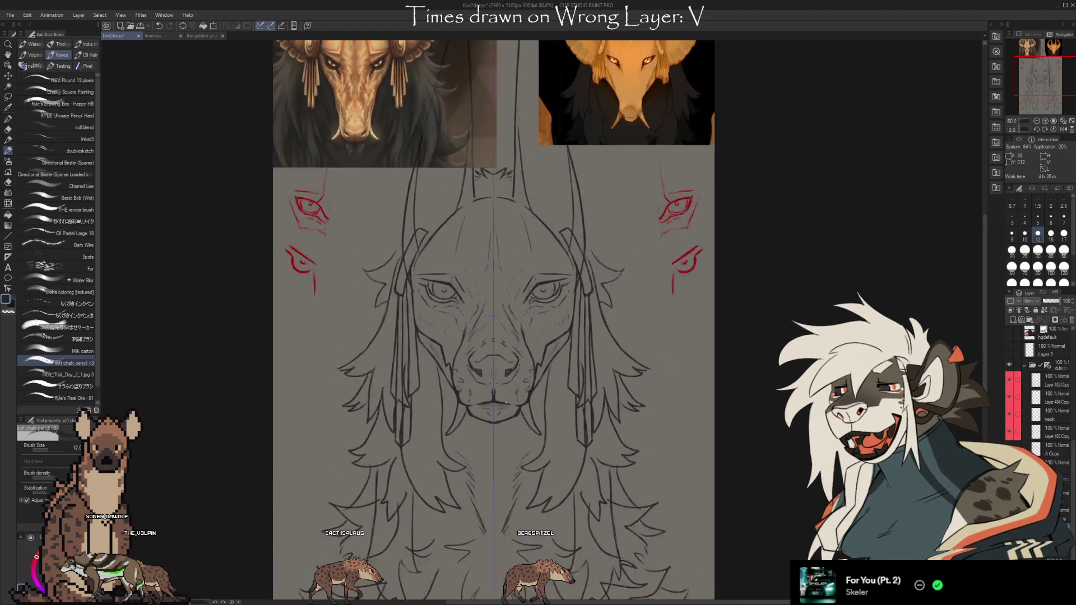
pyautogui.scroll(1, 657, 427)
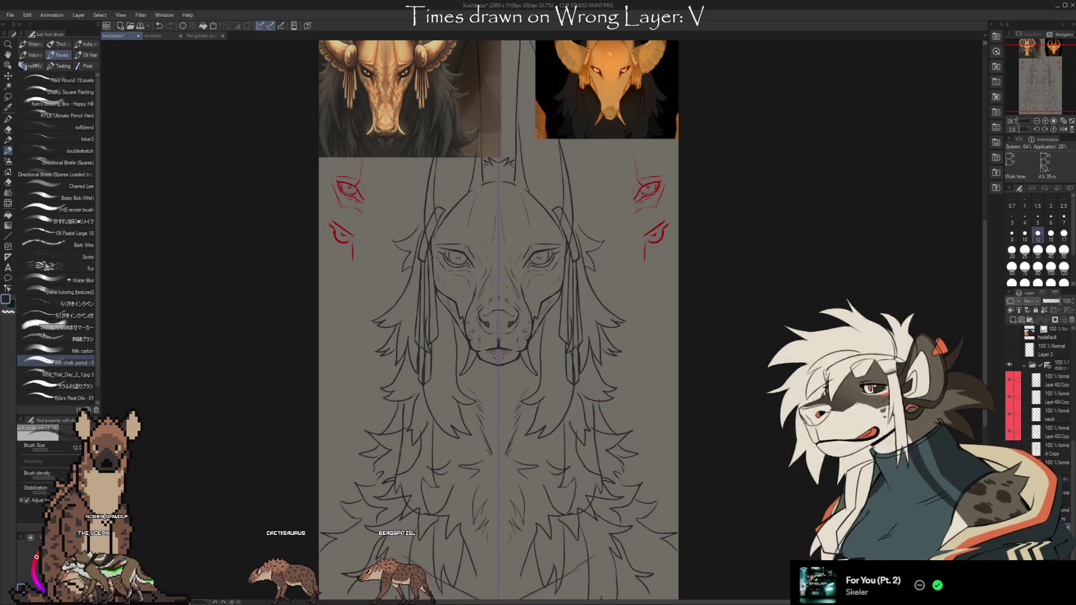
pyautogui.scroll(-5, 1014, 379)
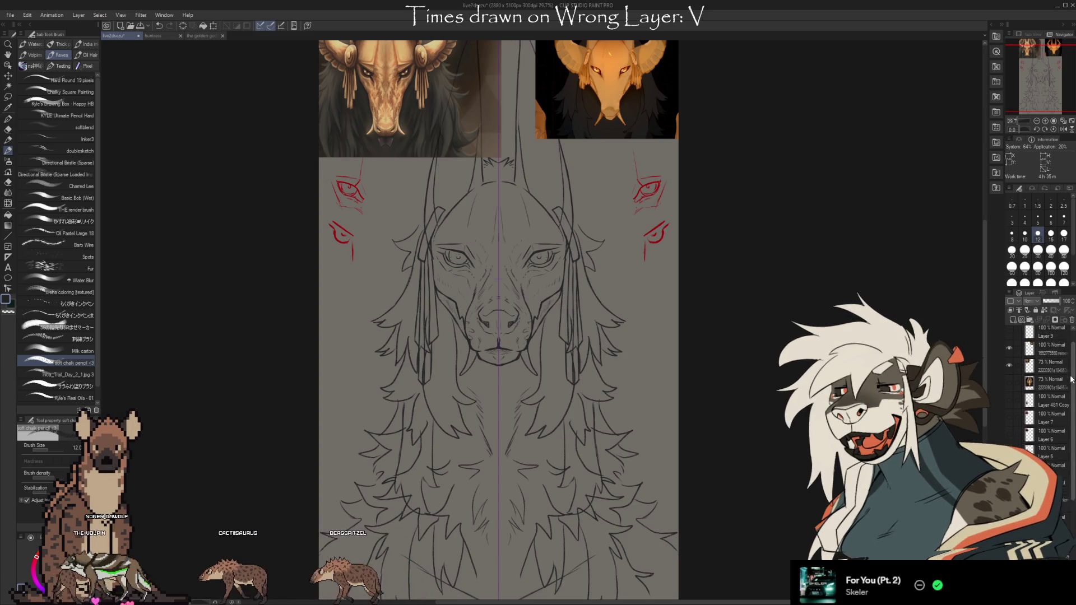
pyautogui.click(1009, 384)
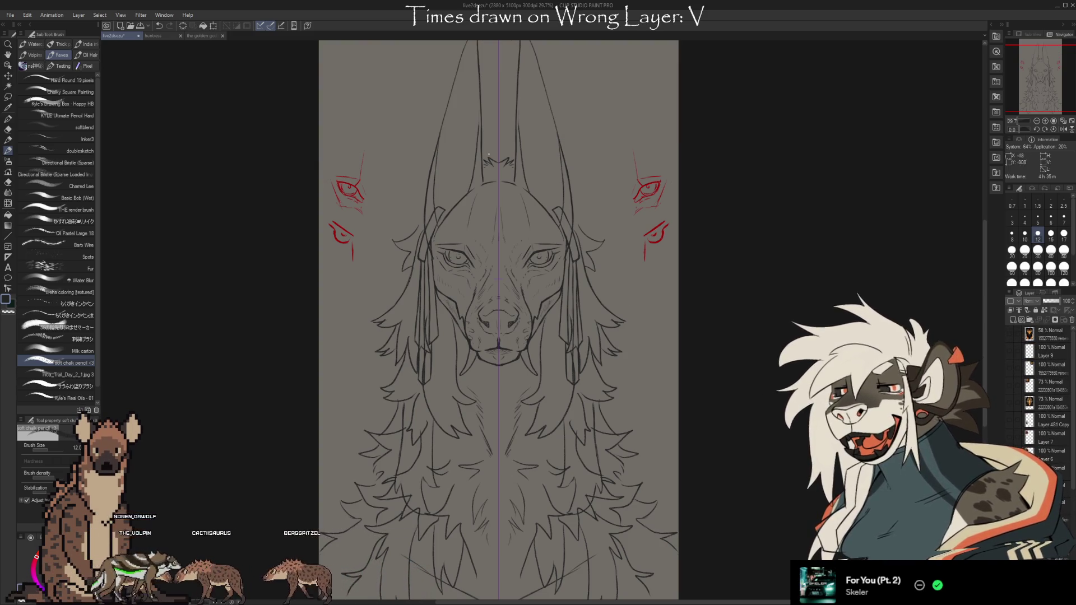
pyautogui.scroll(-3, 668, 382)
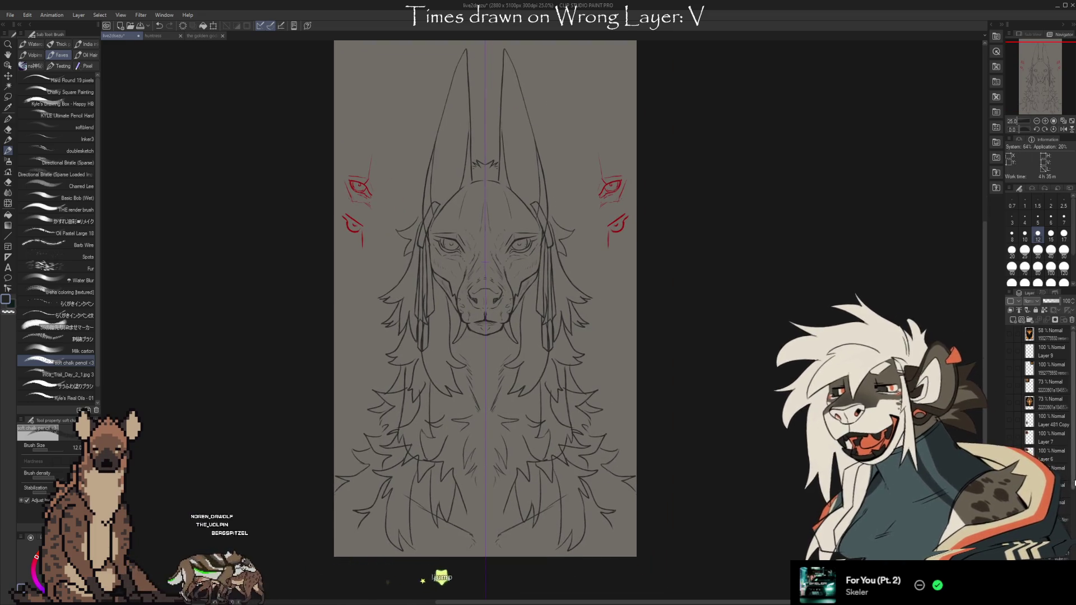
# Step: Stretch the whole line art layer slightly taller from its top and bottom handles, and commit
pyautogui.scroll(-5, 1068, 516)
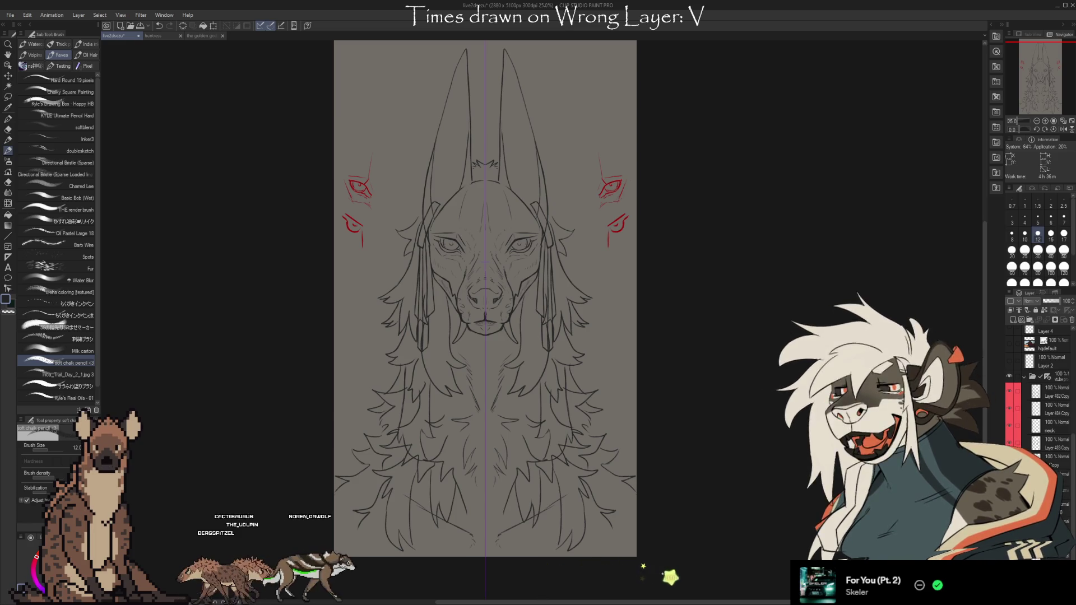
pyautogui.hotkey('ctrl', 't')
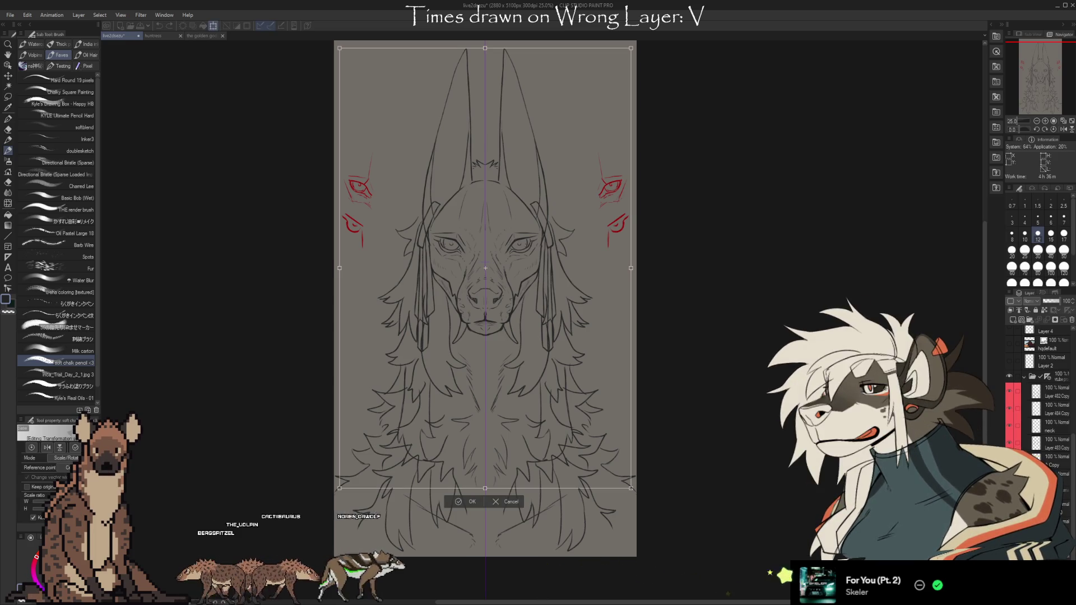
pyautogui.scroll(2, 548, 116)
pyautogui.moveTo(483, 75); pyautogui.dragTo(482, 70)
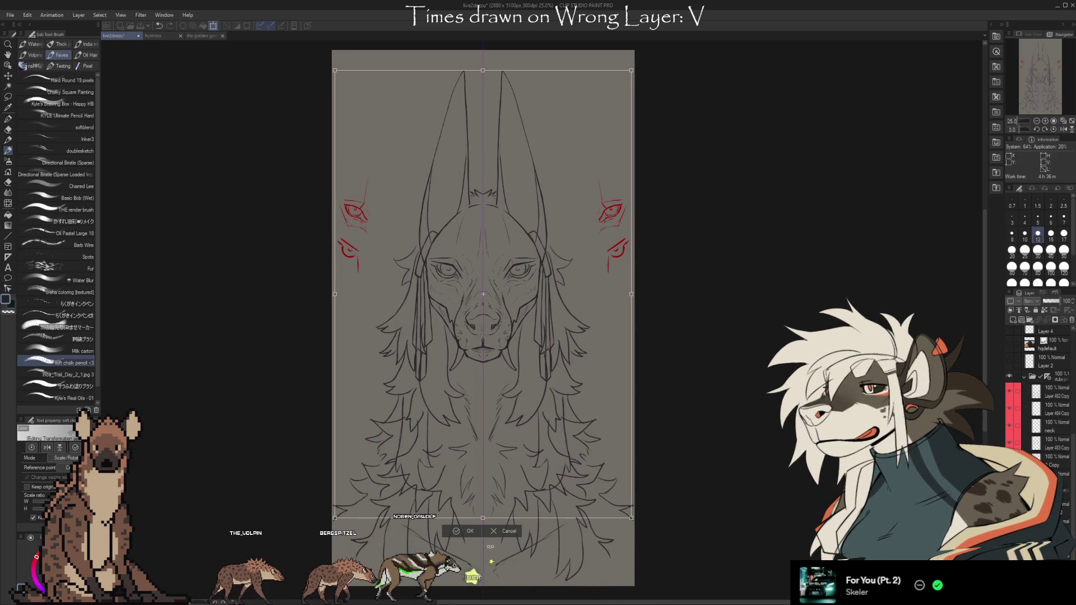
pyautogui.moveTo(483, 518); pyautogui.dragTo(483, 521)
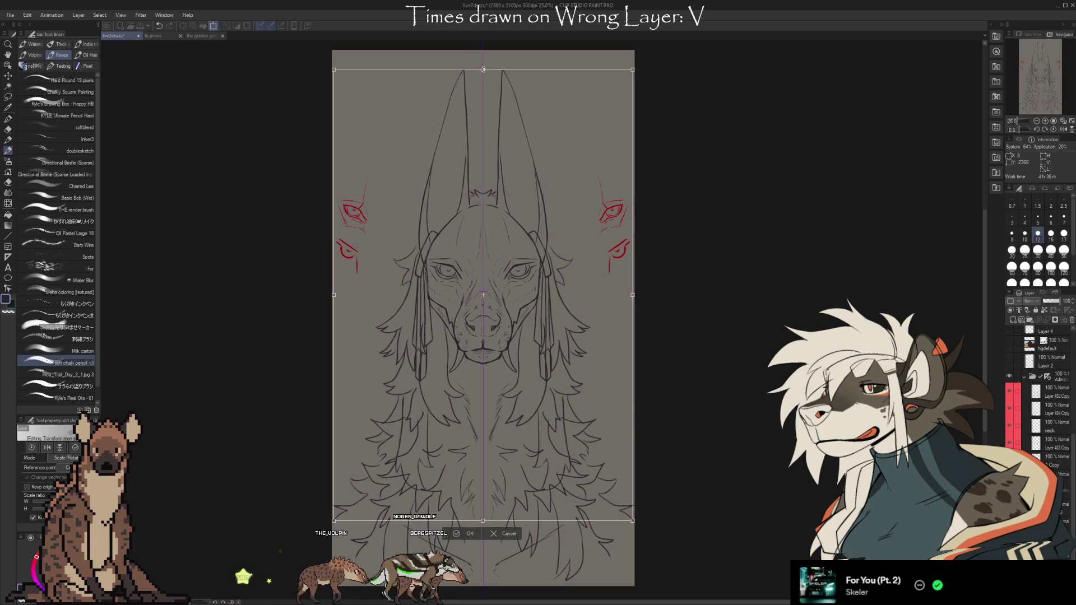
pyautogui.moveTo(491, 65); pyautogui.dragTo(497, 63)
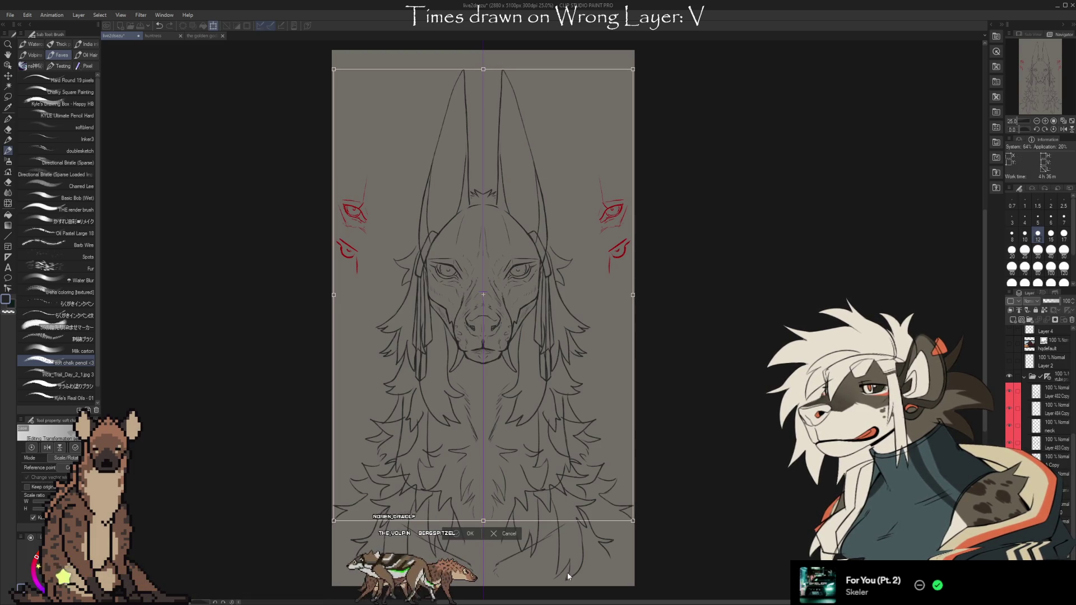
pyautogui.press('Return')
pyautogui.scroll(2, 503, 419)
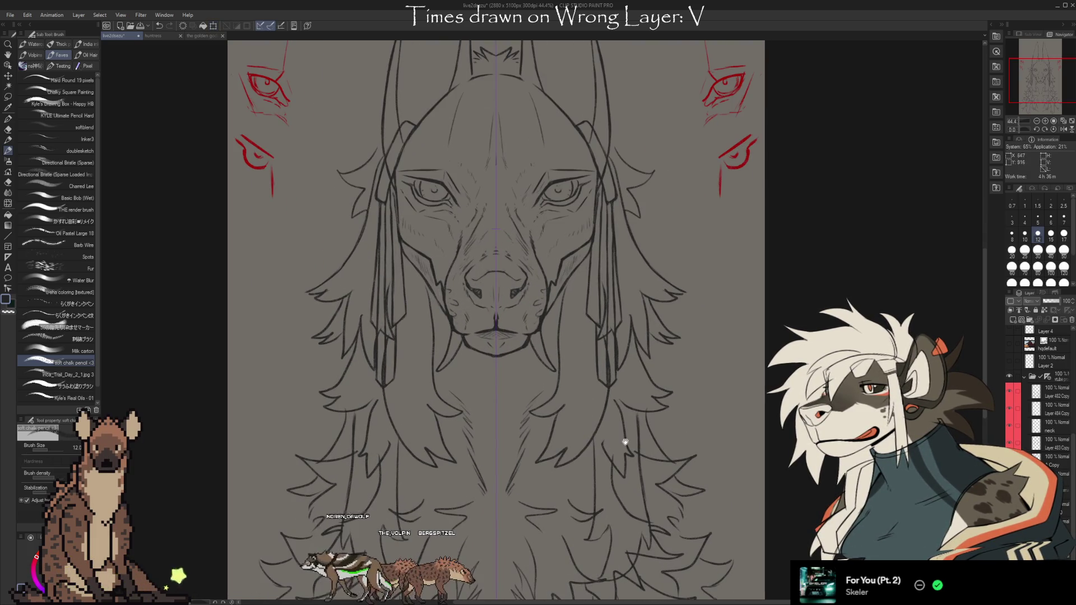
pyautogui.scroll(5, 619, 447)
pyautogui.scroll(3, 683, 428)
pyautogui.scroll(-5, 674, 487)
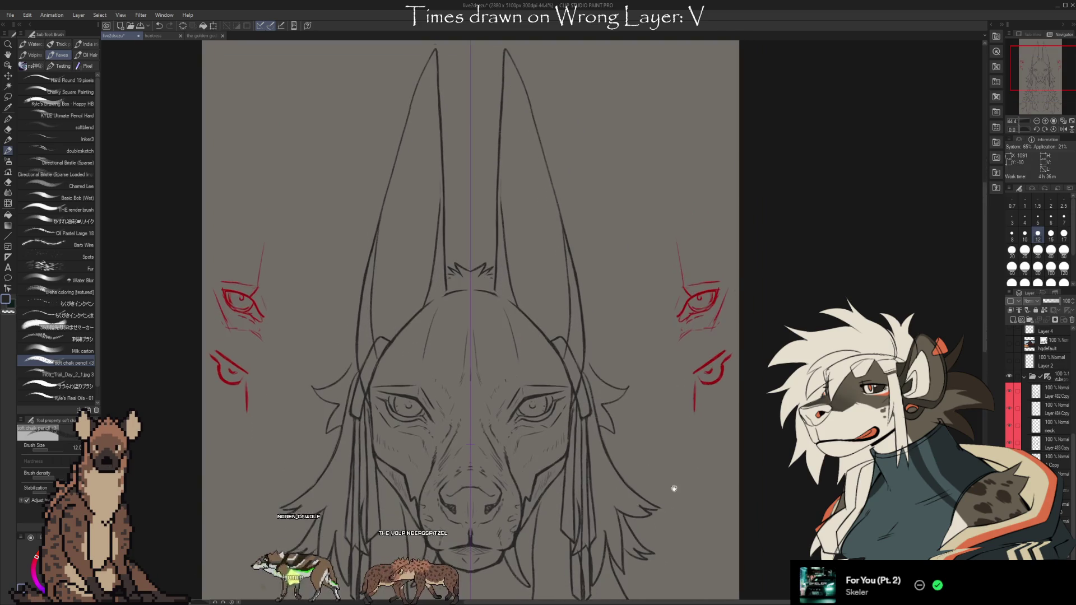
pyautogui.scroll(-2, 676, 487)
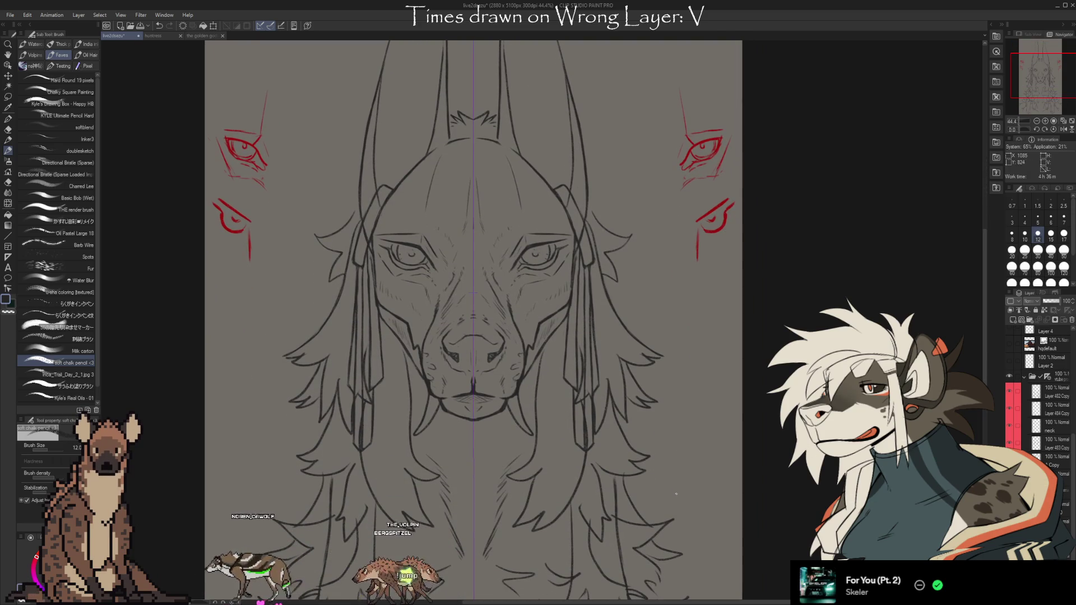
pyautogui.scroll(-1, 678, 477)
pyautogui.scroll(-1, 672, 392)
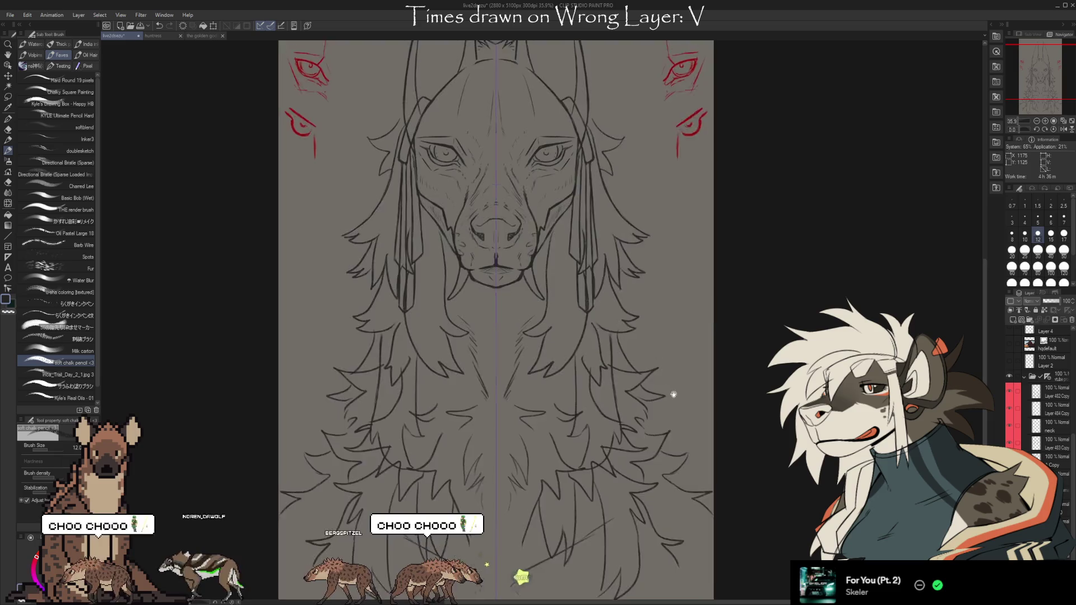
pyautogui.scroll(-1, 488, 314)
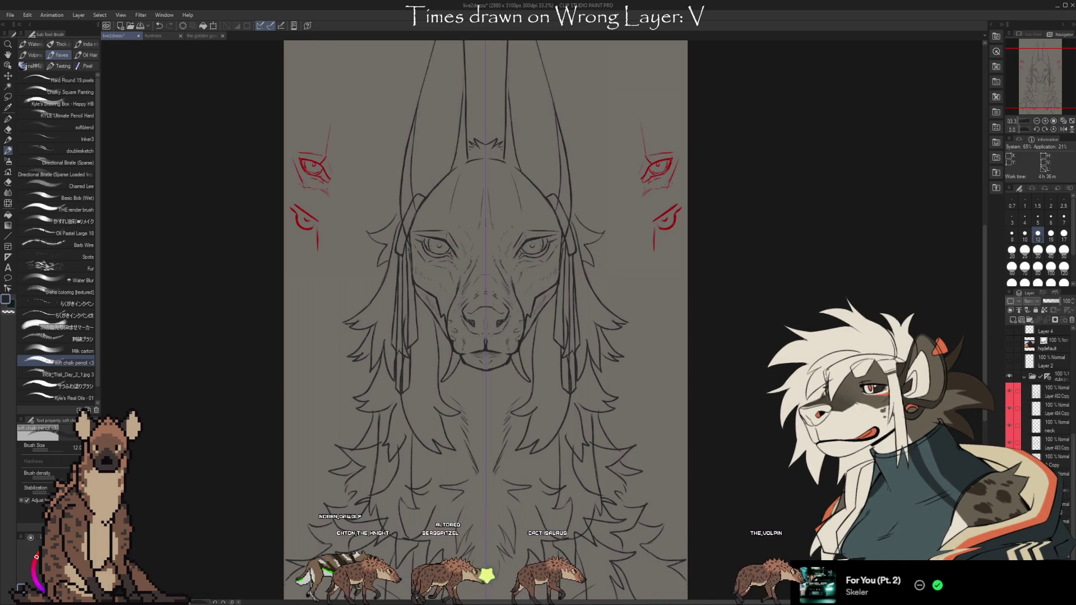
pyautogui.scroll(-3, 497, 248)
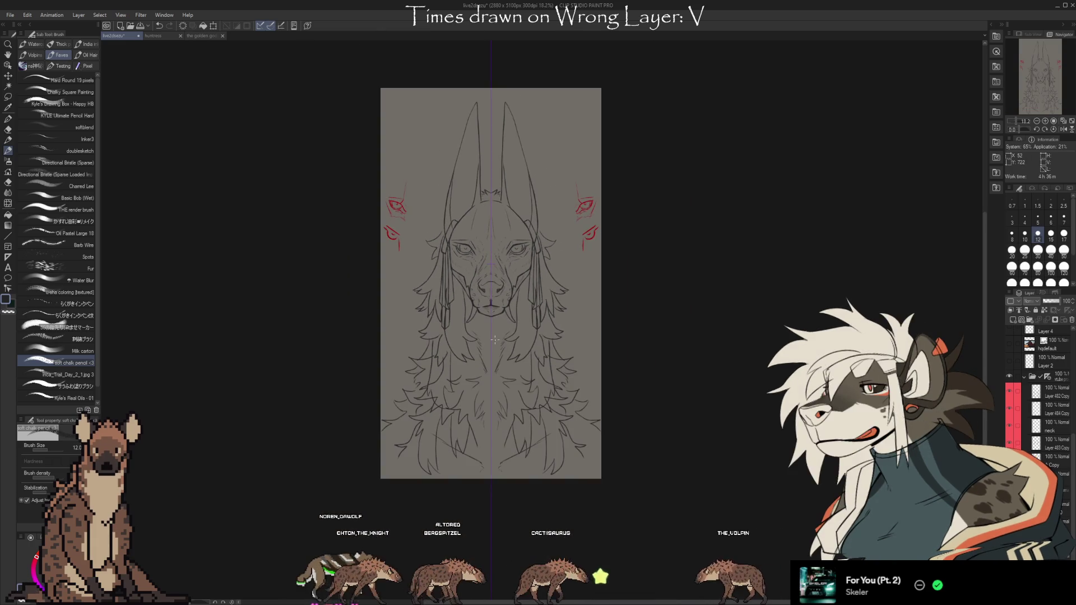
pyautogui.scroll(1, 497, 248)
pyautogui.scroll(3, 1068, 389)
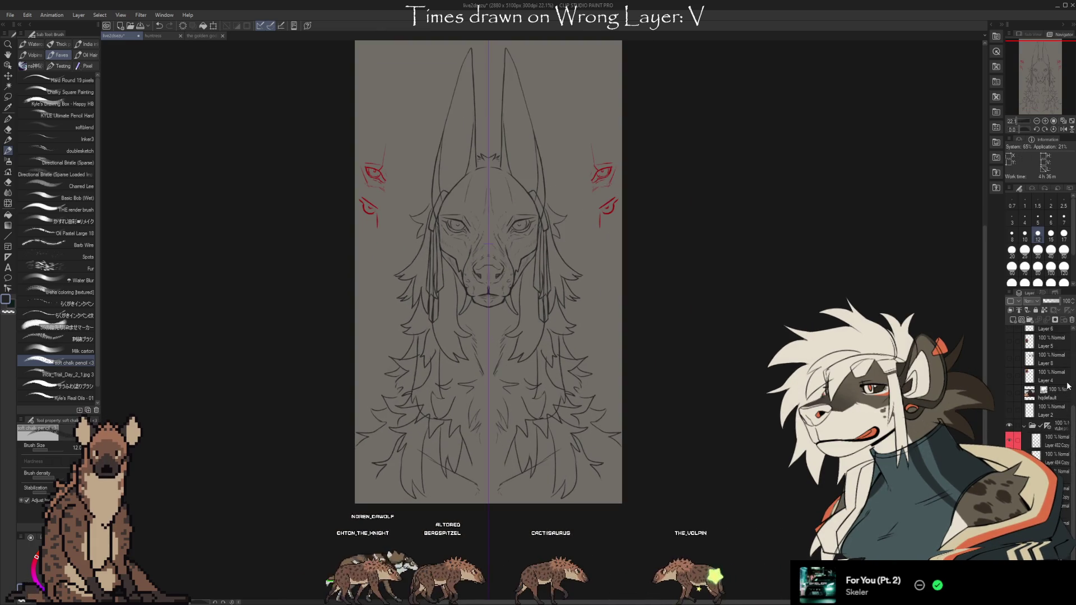
pyautogui.scroll(7, 1069, 389)
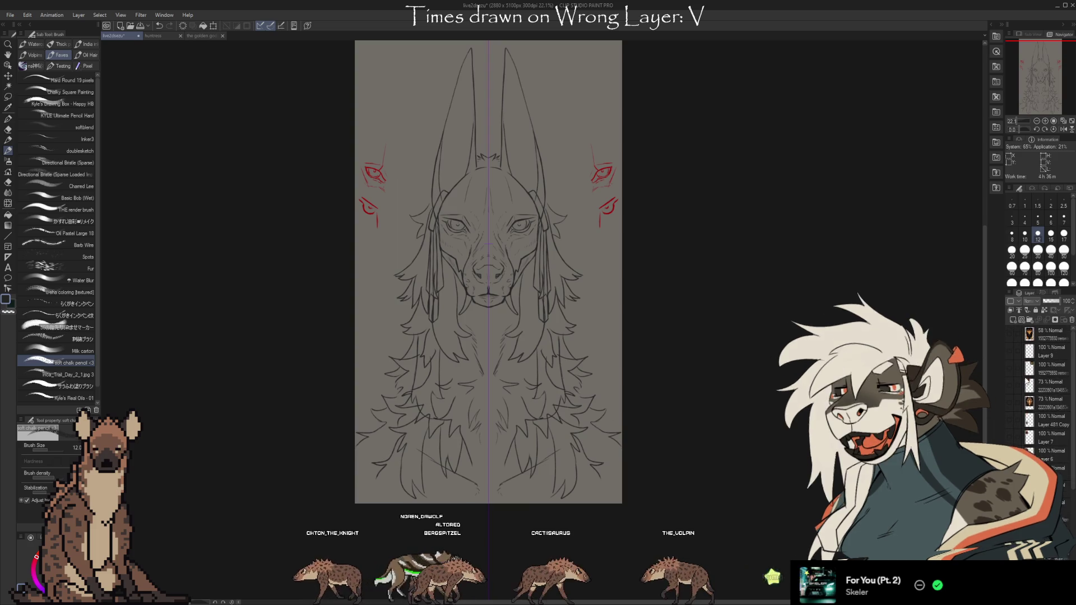
pyautogui.click(1008, 368)
pyautogui.click(1009, 385)
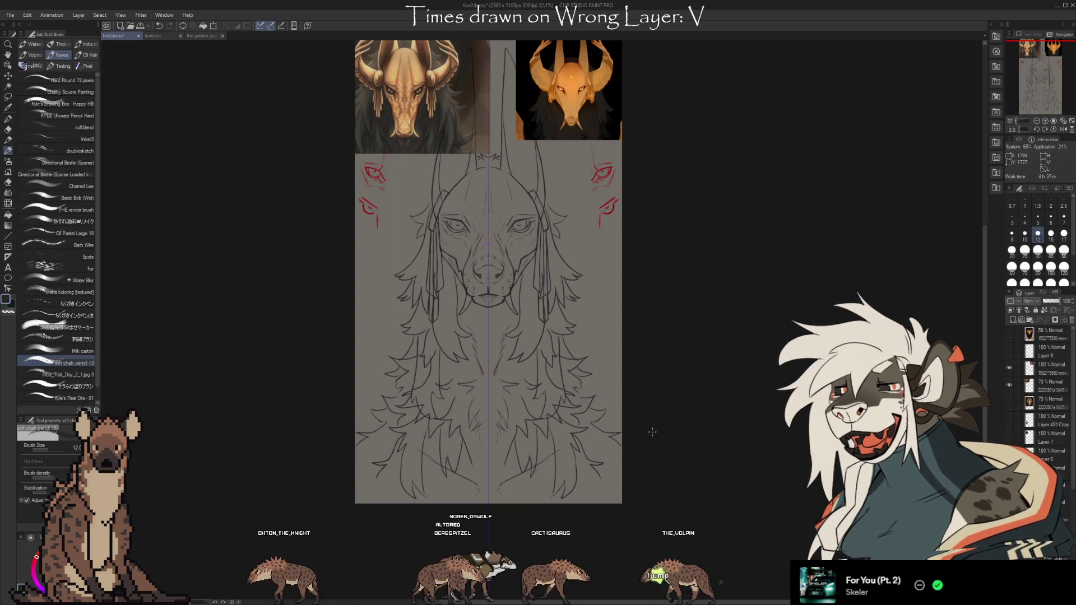
pyautogui.scroll(2, 653, 429)
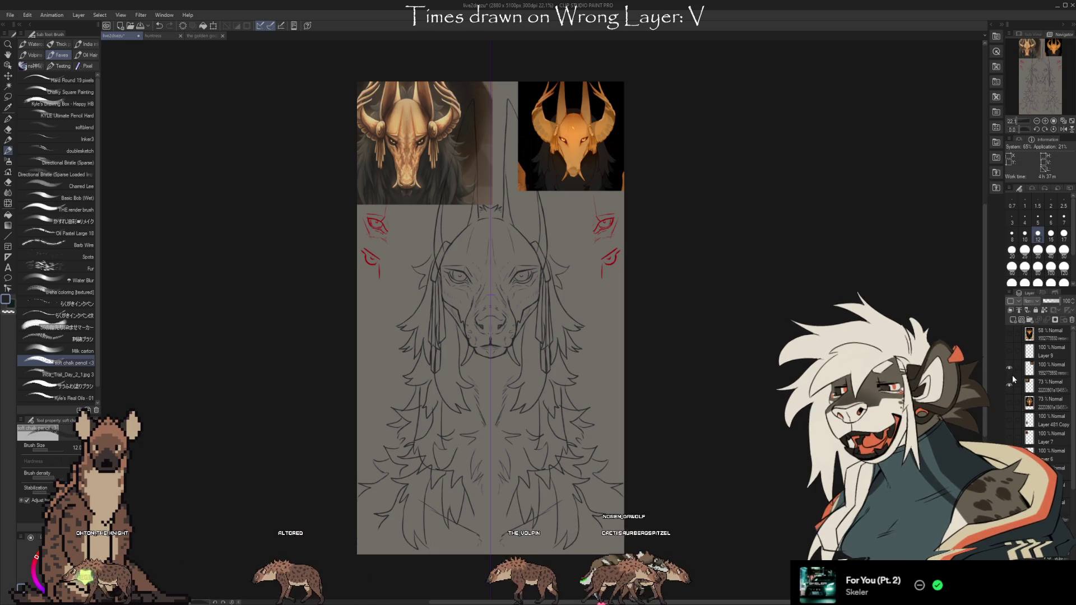
pyautogui.moveTo(1009, 367); pyautogui.dragTo(1008, 386)
pyautogui.scroll(5, 1037, 392)
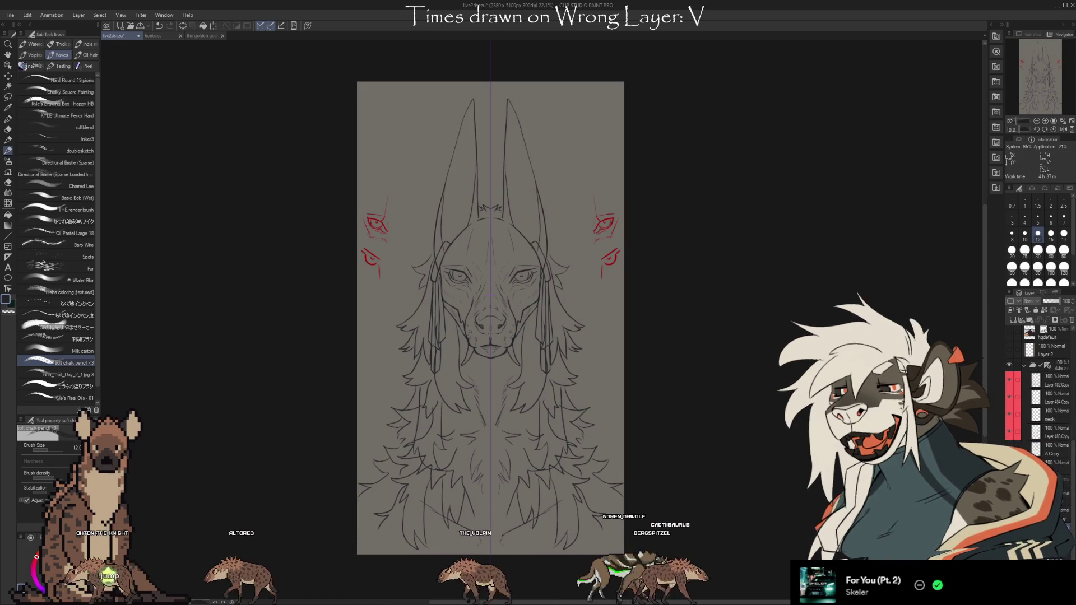
# Step: Lasso both eyes and brow, then scale the selection and nudge it down one arrow step
pyautogui.scroll(3, 616, 269)
pyautogui.scroll(-1, 685, 346)
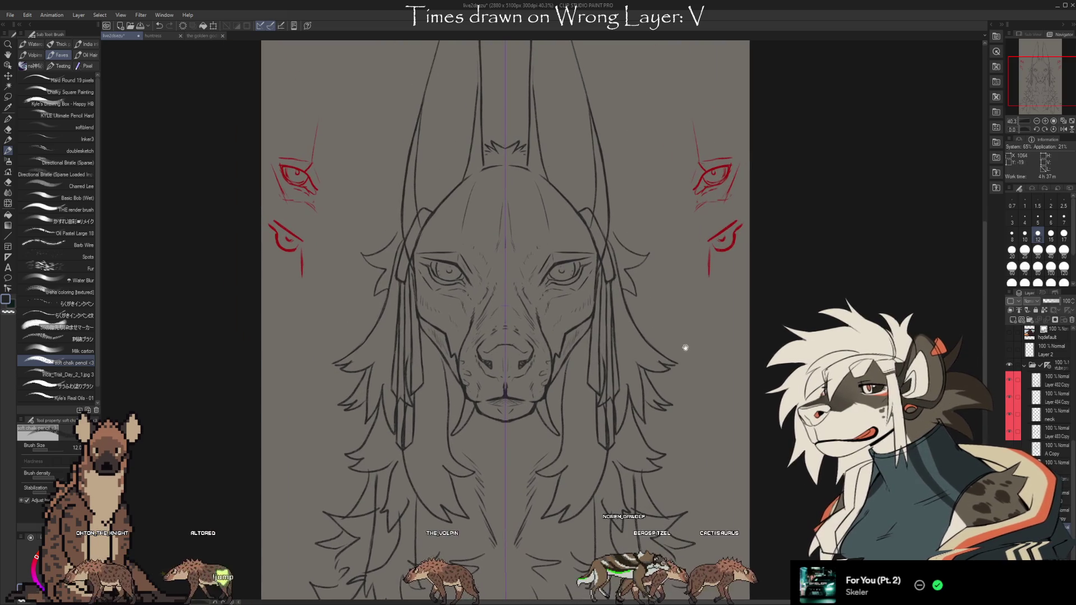
pyautogui.click(8, 97)
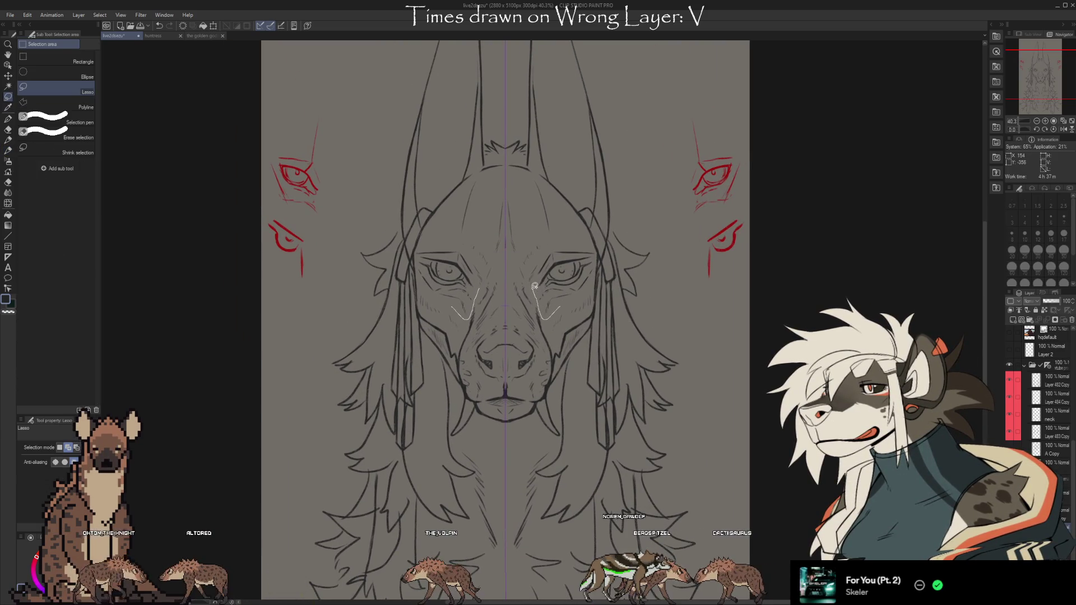
pyautogui.moveTo(575, 237)
pyautogui.mouseDown()
pyautogui.moveTo(596, 255)
pyautogui.moveTo(585, 303)
pyautogui.mouseUp()
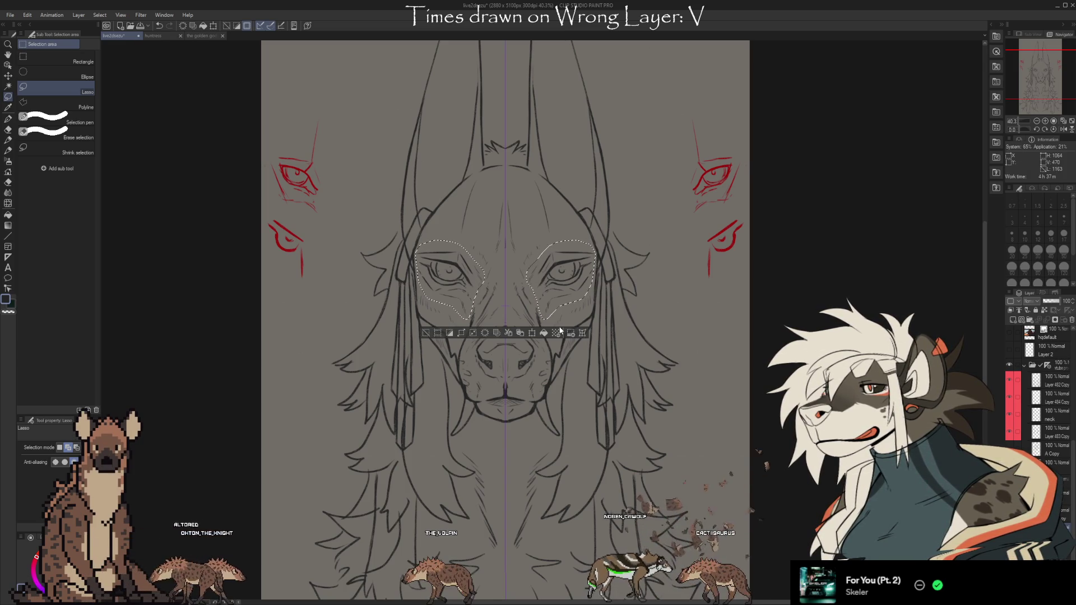
pyautogui.click(558, 332)
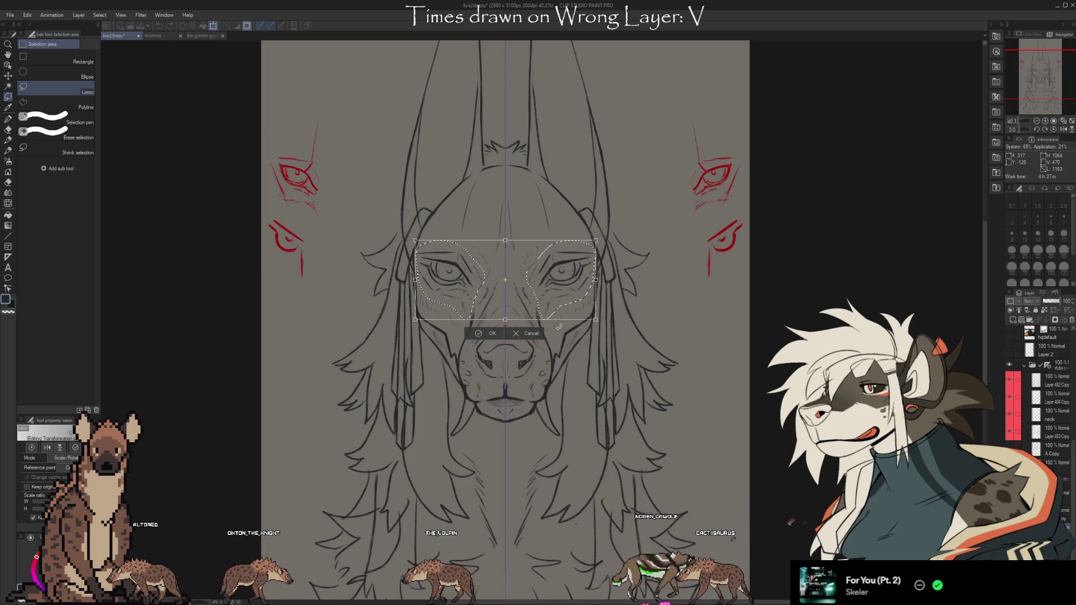
pyautogui.press('Down')
pyautogui.press('Down')
pyautogui.press('Down')
pyautogui.press('Down')
pyautogui.press('Down')
pyautogui.press('Down')
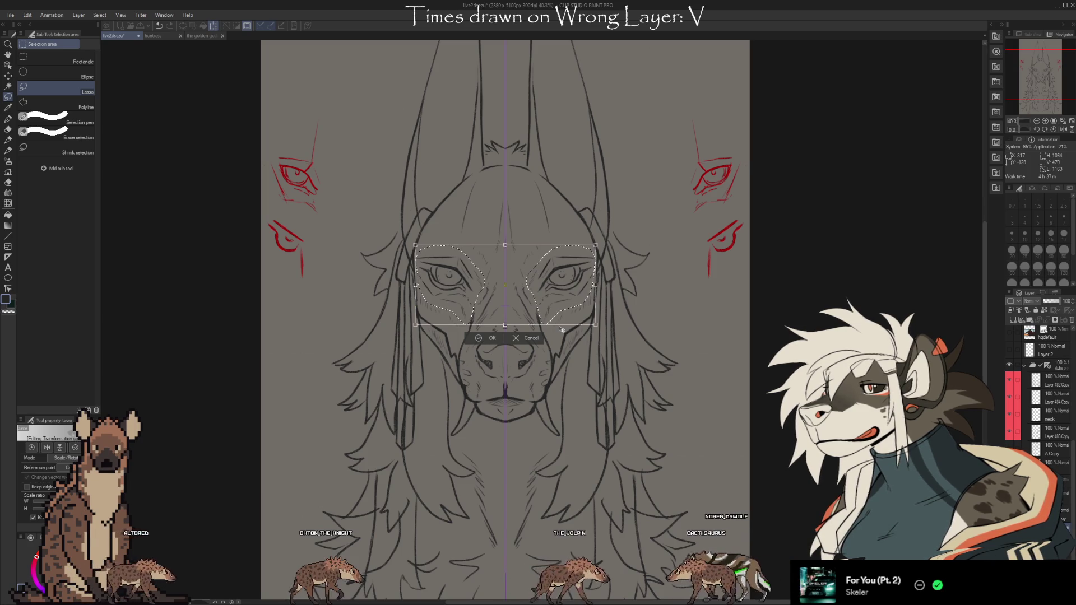
pyautogui.click(481, 336)
# Step: Zoom and pan to review the whole jackal head with its lowered eye area
pyautogui.scroll(-3, 524, 284)
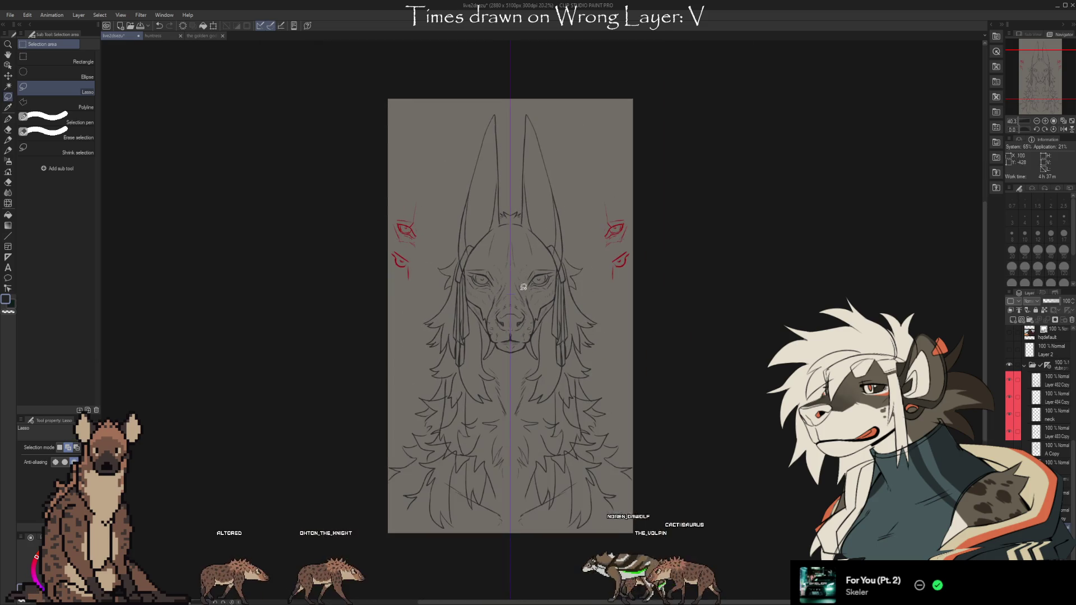
pyautogui.scroll(2, 513, 450)
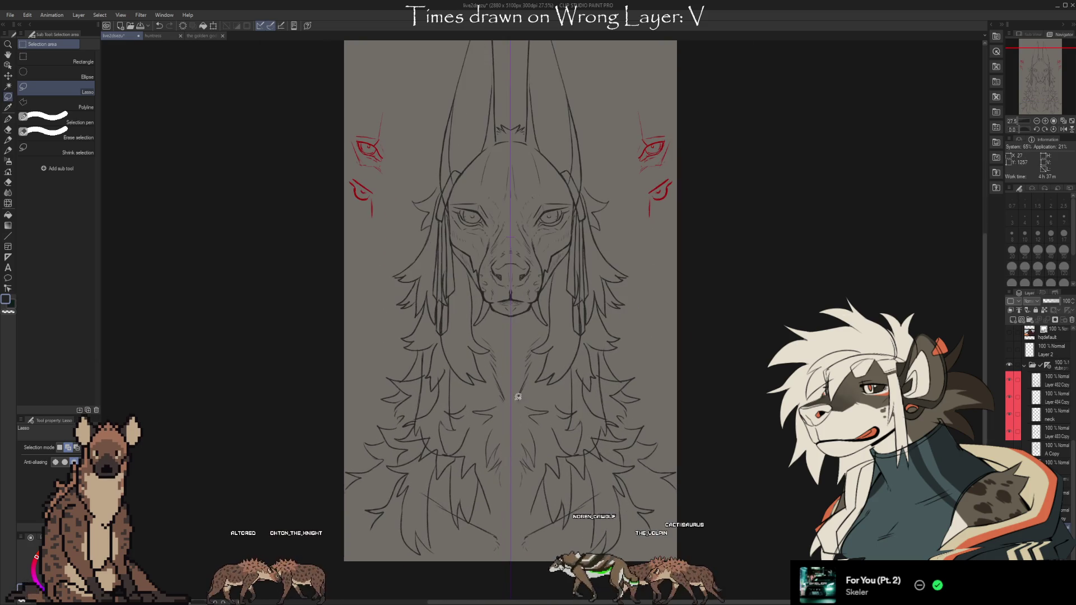
pyautogui.scroll(1, 559, 242)
pyautogui.moveTo(636, 433); pyautogui.dragTo(627, 465)
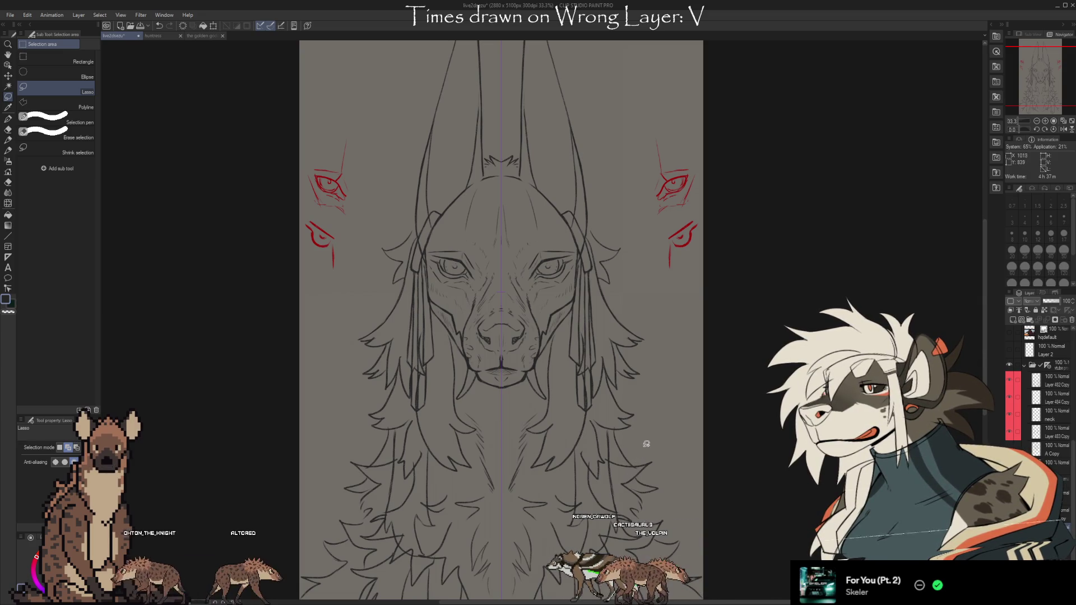
pyautogui.scroll(-5, 1042, 403)
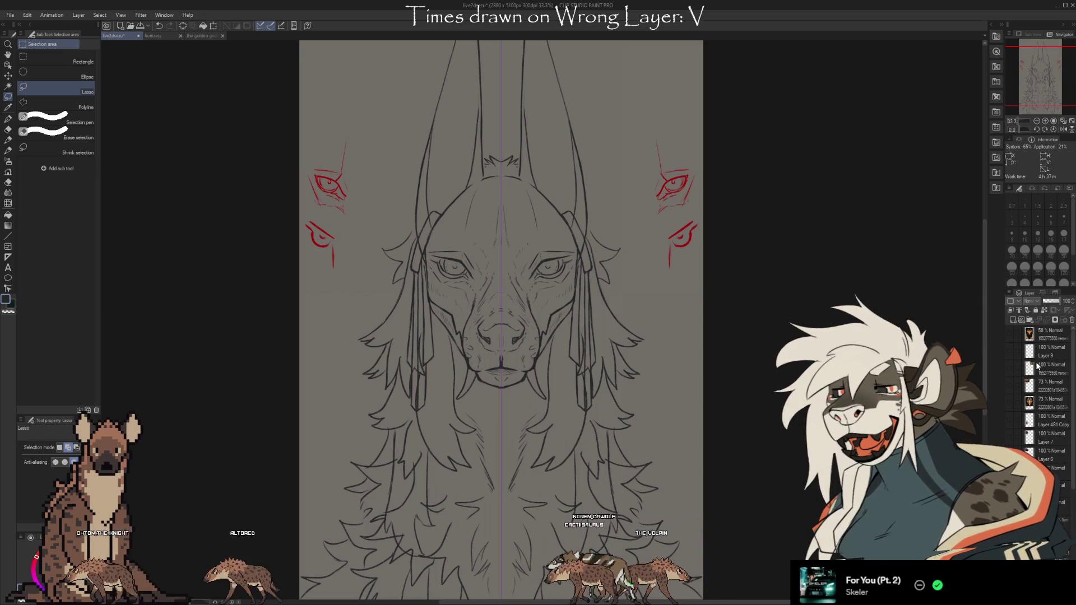